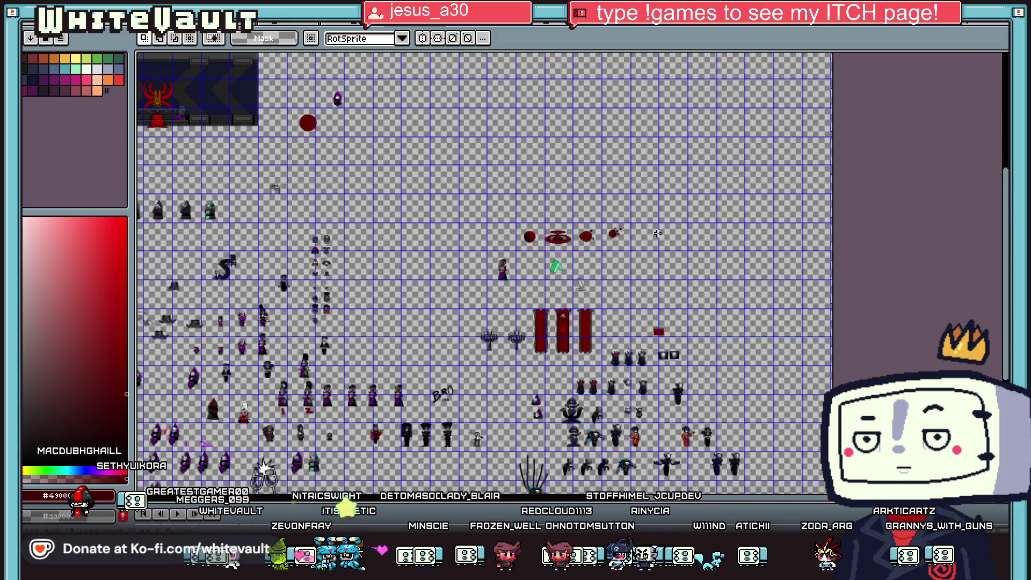
Erase two stray dark-red pixels from the blood-splatter sprite with the pencil.
{"action": "scroll", "coordinate": [631, 280], "scroll_direction": "up", "scroll_amount": 1}
{"action": "scroll", "coordinate": [634, 293], "scroll_direction": "down", "scroll_amount": 1}
{"action": "scroll", "coordinate": [634, 293], "scroll_direction": "down", "scroll_amount": 2}
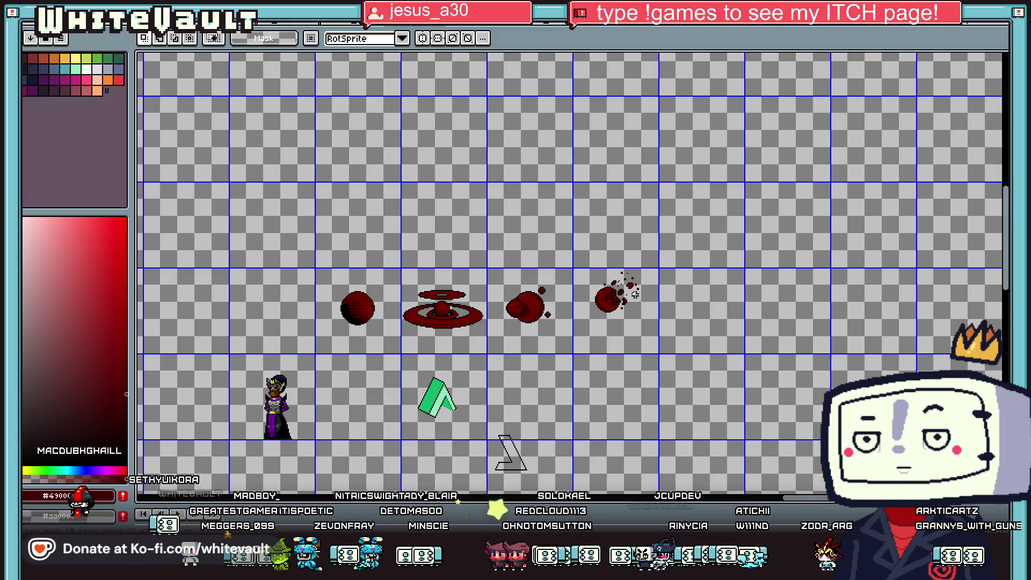
{"action": "scroll", "coordinate": [644, 285], "scroll_direction": "up", "scroll_amount": 6}
{"action": "key", "text": "i"}
{"action": "key", "text": "b"}
{"action": "right_click", "coordinate": [710, 241]}
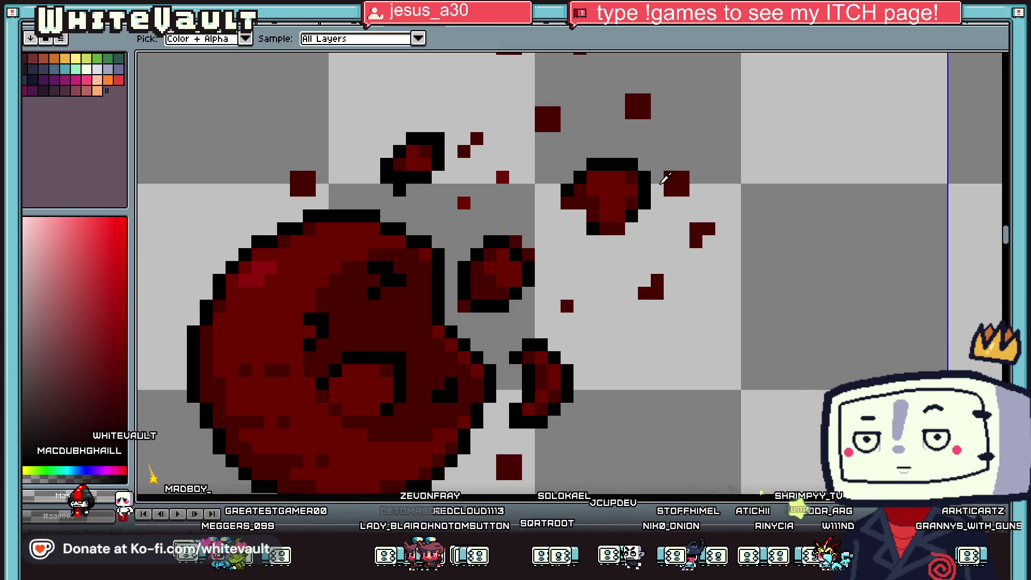
{"action": "right_click", "coordinate": [645, 100]}
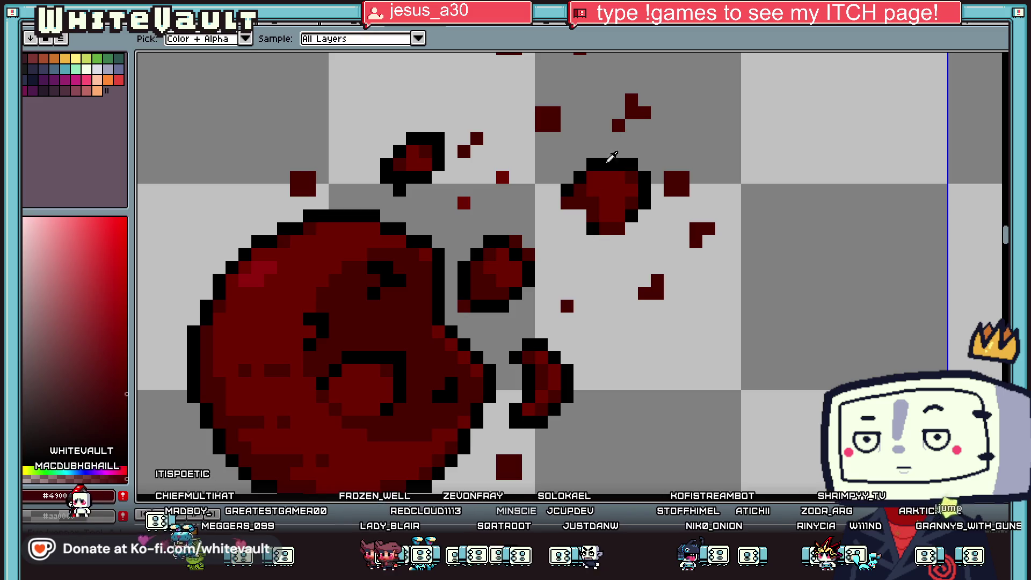
Fill the small droplet into a solid red blob and outline its edges in dark and black.
{"action": "scroll", "coordinate": [620, 191], "scroll_direction": "down", "scroll_amount": 4}
{"action": "scroll", "coordinate": [581, 266], "scroll_direction": "up", "scroll_amount": 3}
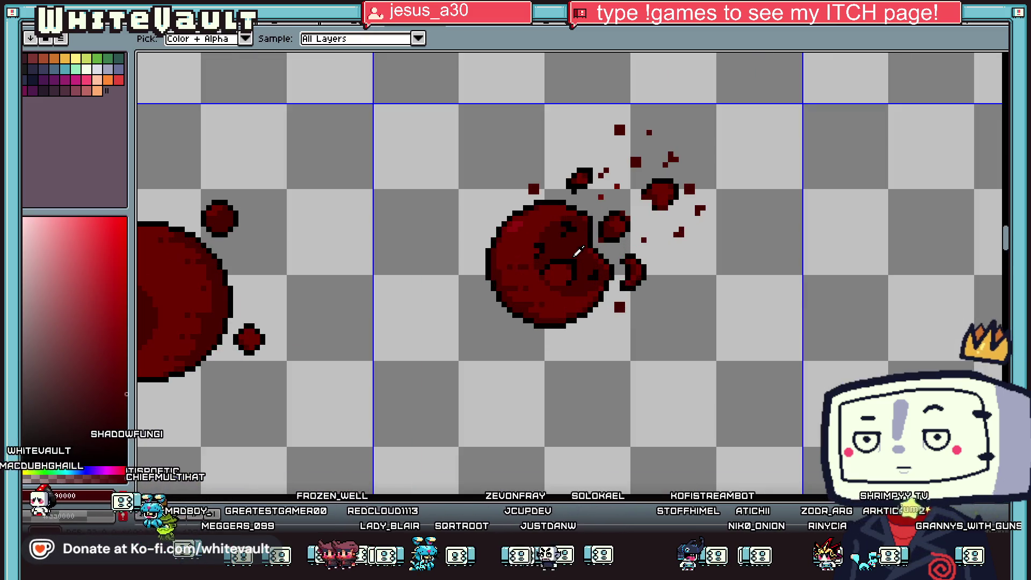
{"action": "scroll", "coordinate": [554, 210], "scroll_direction": "up", "scroll_amount": 1}
{"action": "scroll", "coordinate": [557, 129], "scroll_direction": "up", "scroll_amount": 2}
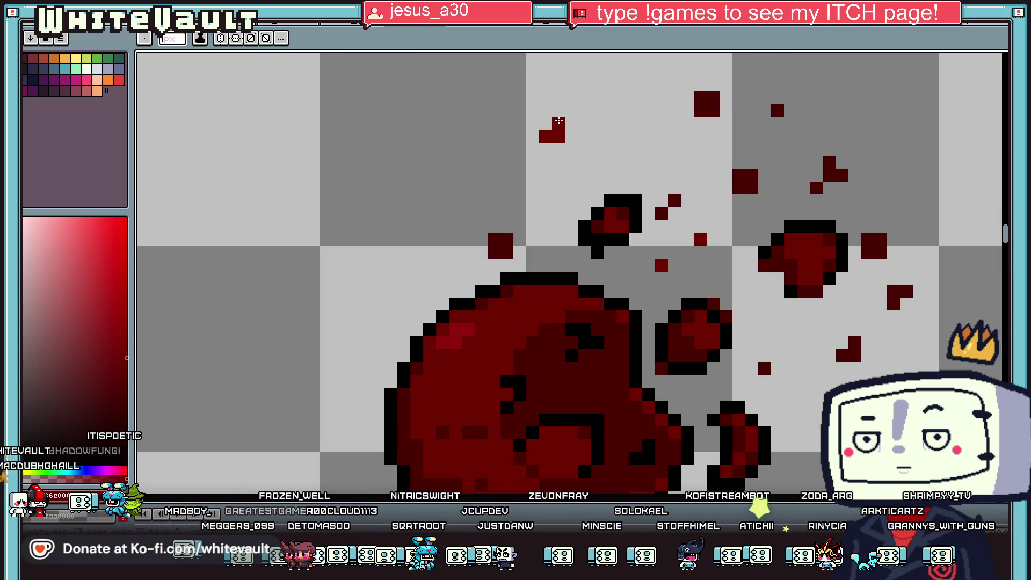
{"action": "mouse_move", "coordinate": [588, 161]}
{"action": "left_mouse_down"}
{"action": "mouse_move", "coordinate": [554, 210]}
{"action": "mouse_move", "coordinate": [546, 148]}
{"action": "mouse_move", "coordinate": [559, 149]}
{"action": "mouse_move", "coordinate": [543, 121]}
{"action": "mouse_move", "coordinate": [535, 147]}
{"action": "left_mouse_up"}
{"action": "key", "text": "alt"}
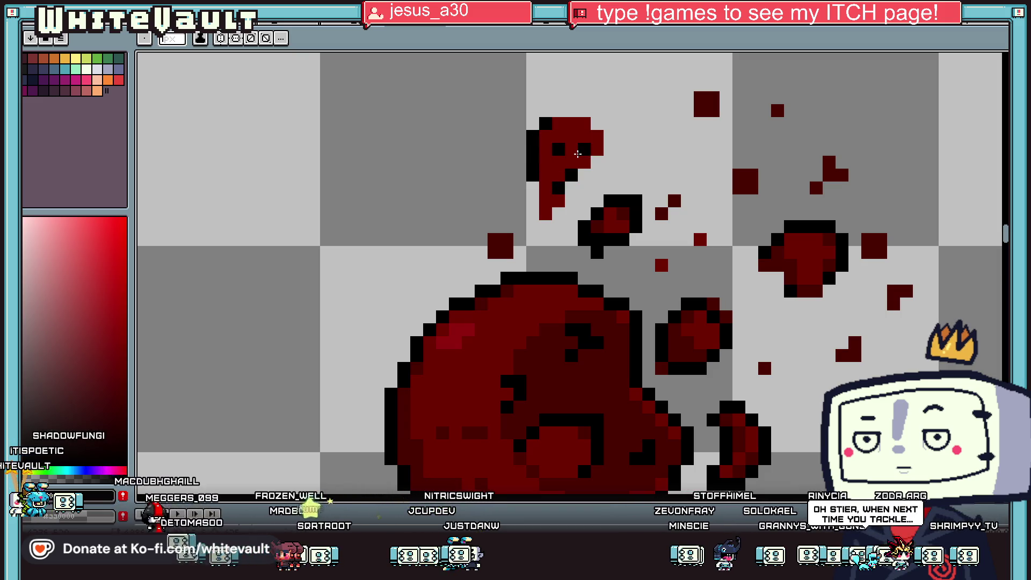
{"action": "left_click", "coordinate": [618, 206], "text": "alt"}
{"action": "left_click_drag", "start_coordinate": [562, 150], "coordinate": [544, 138]}
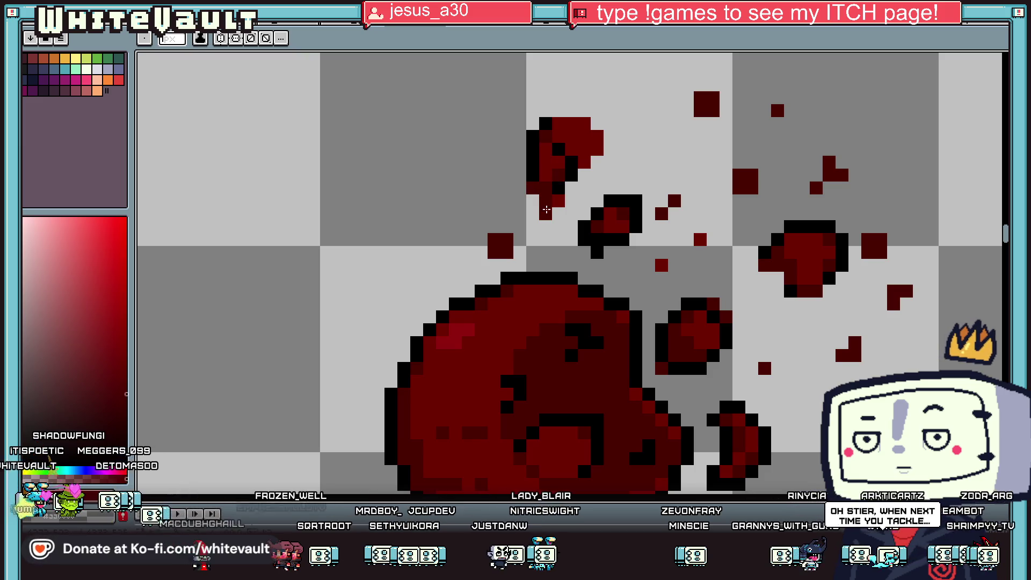
{"action": "left_click", "coordinate": [539, 187]}
{"action": "left_click", "coordinate": [533, 212]}
{"action": "left_click", "coordinate": [572, 212]}
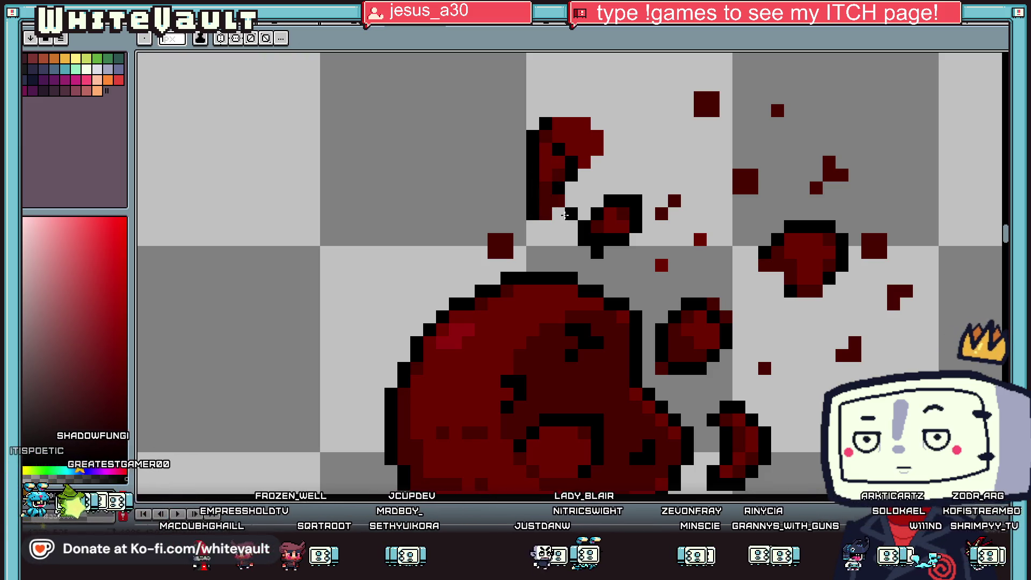
{"action": "left_click_drag", "start_coordinate": [583, 177], "coordinate": [597, 162]}
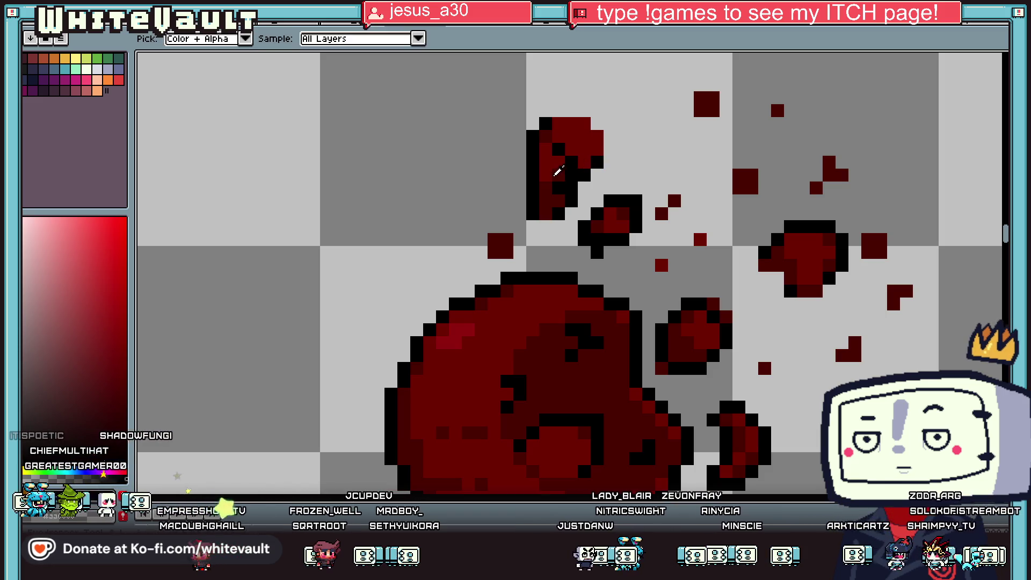
Repaint the black outline along the blob's left side, adding one more pixel.
{"action": "left_click", "coordinate": [550, 180], "text": "alt"}
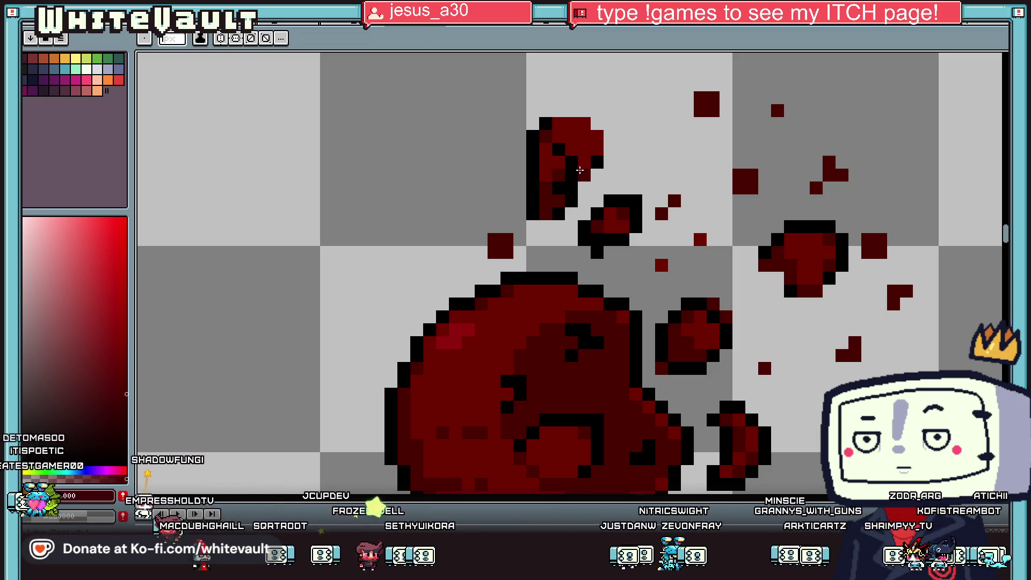
{"action": "scroll", "coordinate": [595, 173], "scroll_direction": "down", "scroll_amount": 5}
{"action": "scroll", "coordinate": [595, 173], "scroll_direction": "up", "scroll_amount": 6}
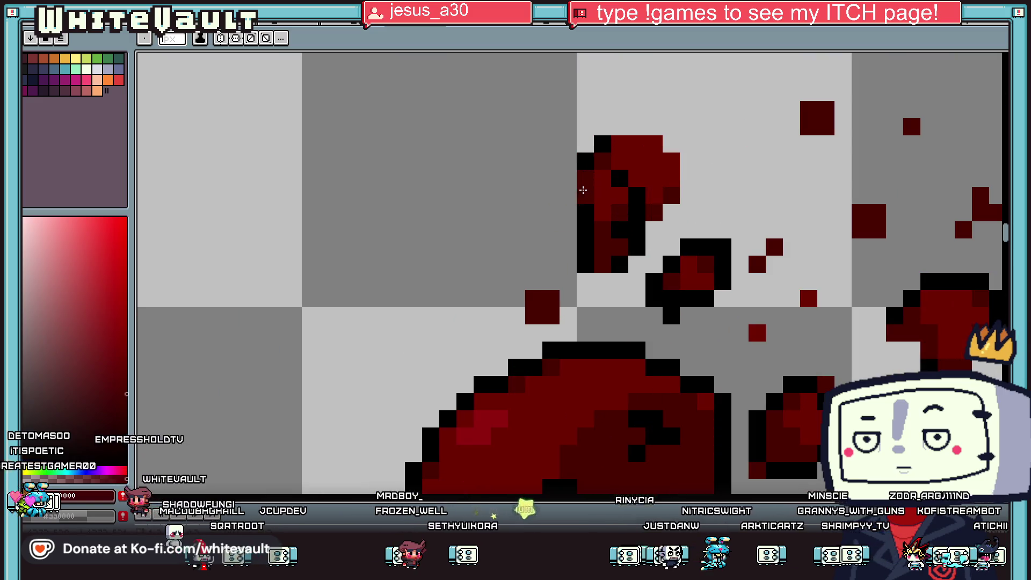
{"action": "left_click_drag", "start_coordinate": [591, 156], "coordinate": [585, 231]}
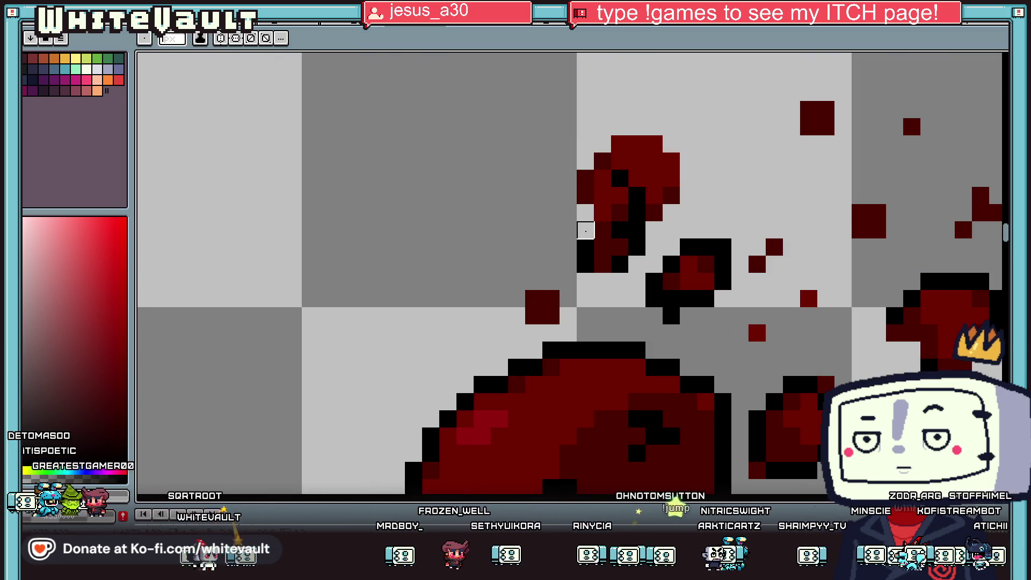
{"action": "left_click", "coordinate": [585, 265]}
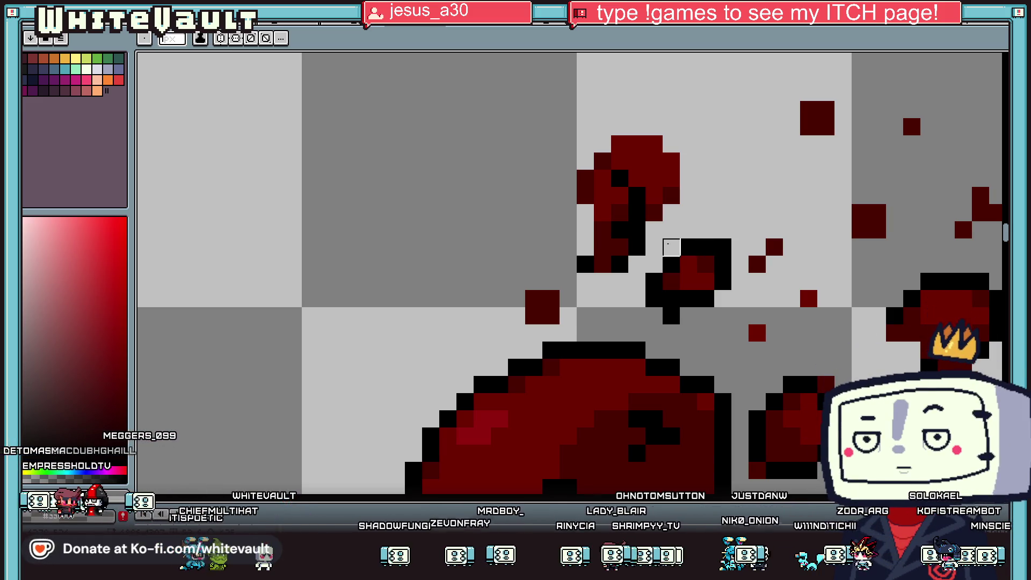
Erase two outline pixels below the droplet and recolour one outline pixel dark red.
{"action": "left_click_drag", "start_coordinate": [637, 247], "coordinate": [603, 265]}
{"action": "key", "text": "alt"}
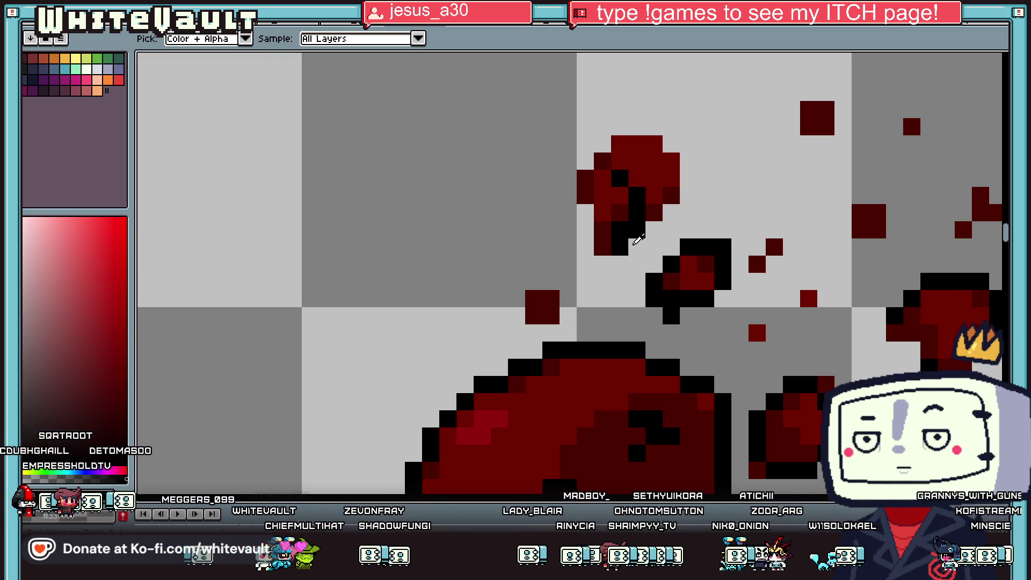
{"action": "left_click", "coordinate": [632, 233]}
{"action": "scroll", "coordinate": [680, 253], "scroll_direction": "down", "scroll_amount": 3}
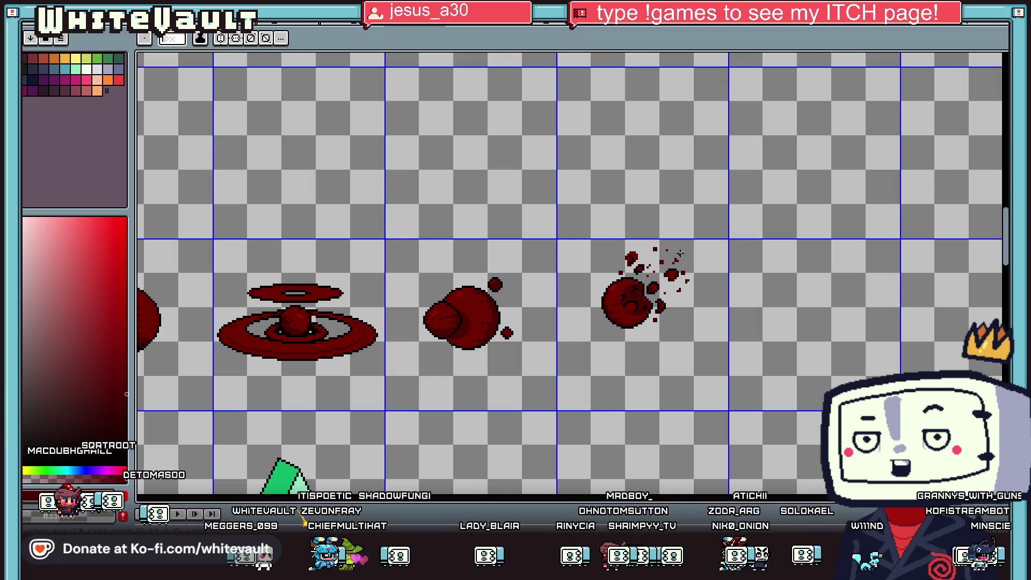
{"action": "scroll", "coordinate": [634, 256], "scroll_direction": "up", "scroll_amount": 3}
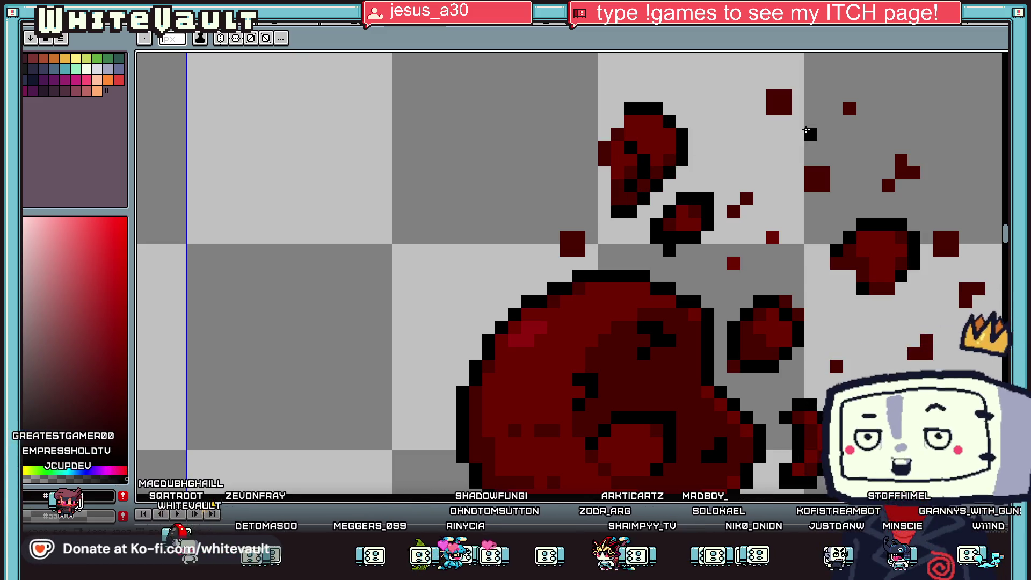
Step through the document tabs to reach the hooded character sprite.
{"action": "left_click", "coordinate": [554, 29]}
{"action": "left_click", "coordinate": [610, 31]}
{"action": "left_click", "coordinate": [665, 31]}
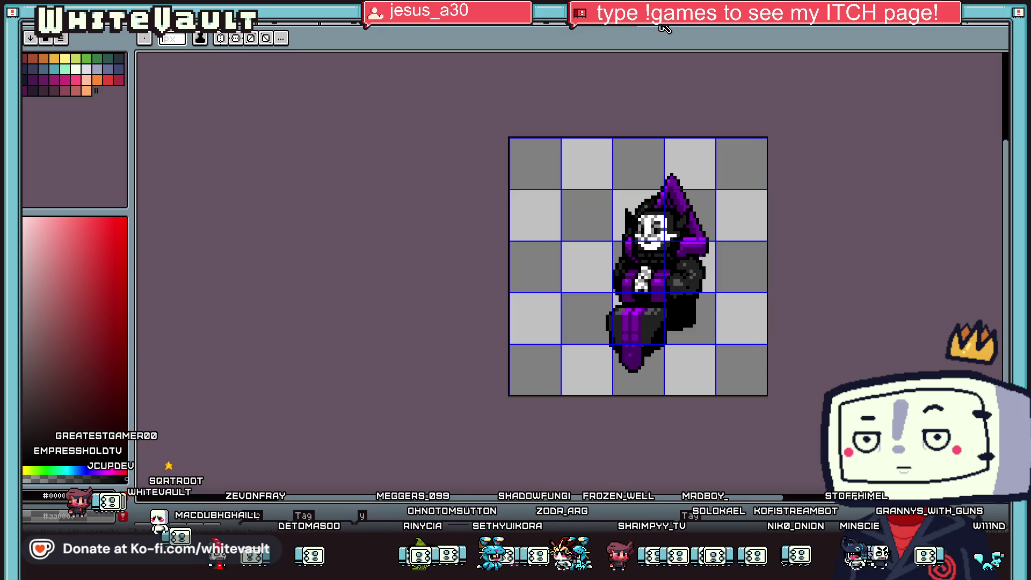
View the game-scene image, then cycle past the sketch photo and sprite sheets back to the blood splatter.
{"action": "left_click", "coordinate": [698, 28]}
{"action": "left_click", "coordinate": [720, 30]}
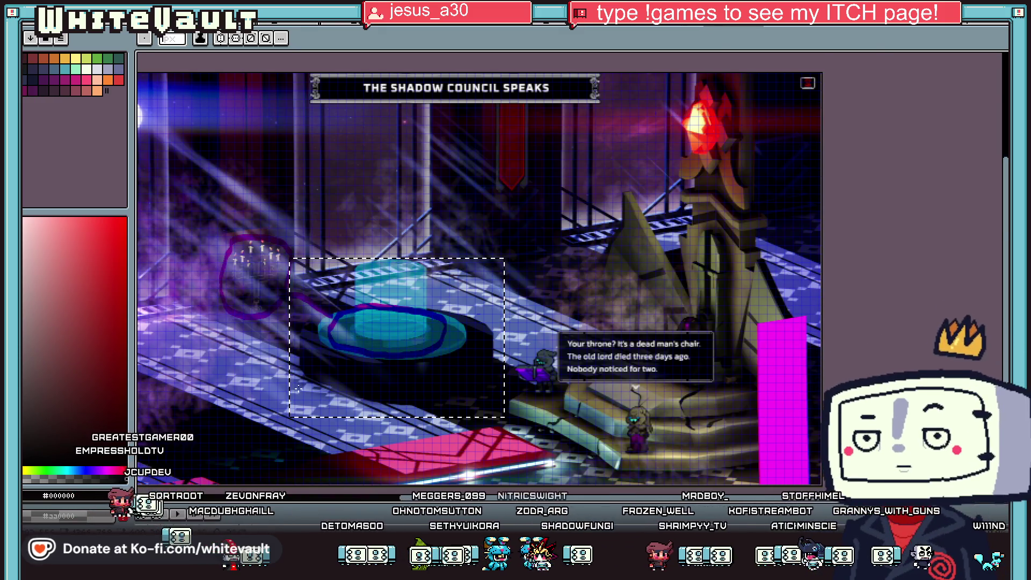
{"action": "scroll", "coordinate": [299, 388], "scroll_direction": "up", "scroll_amount": 1}
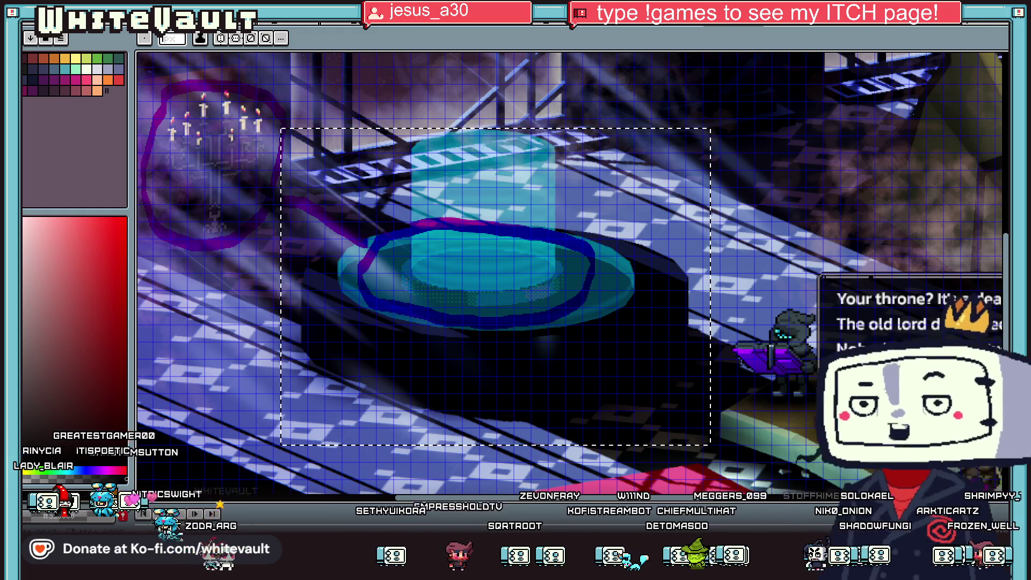
{"action": "key", "text": "ctrl+Tab"}
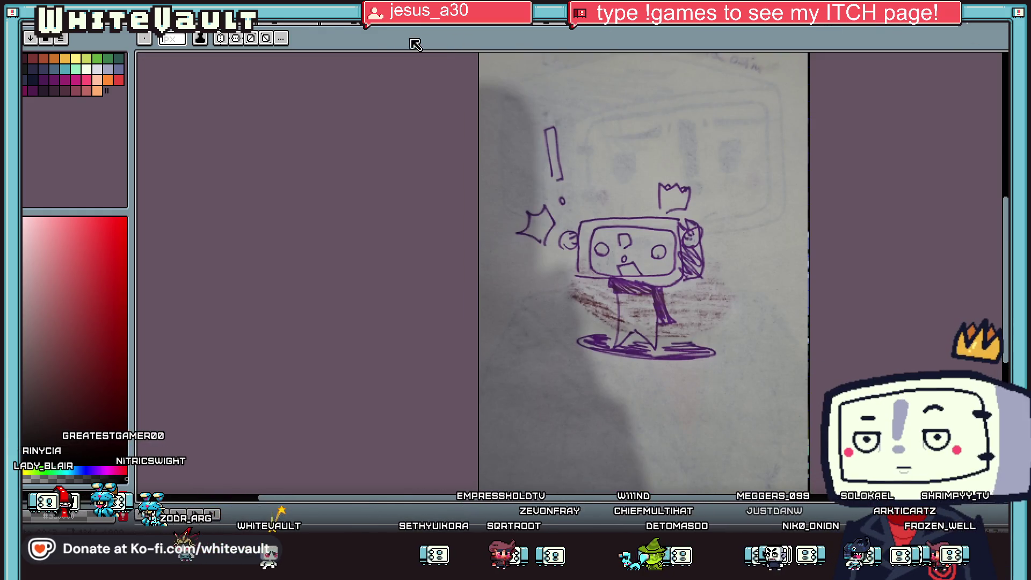
{"action": "key", "text": "ctrl+Tab"}
{"action": "key", "text": "ctrl+Tab"}
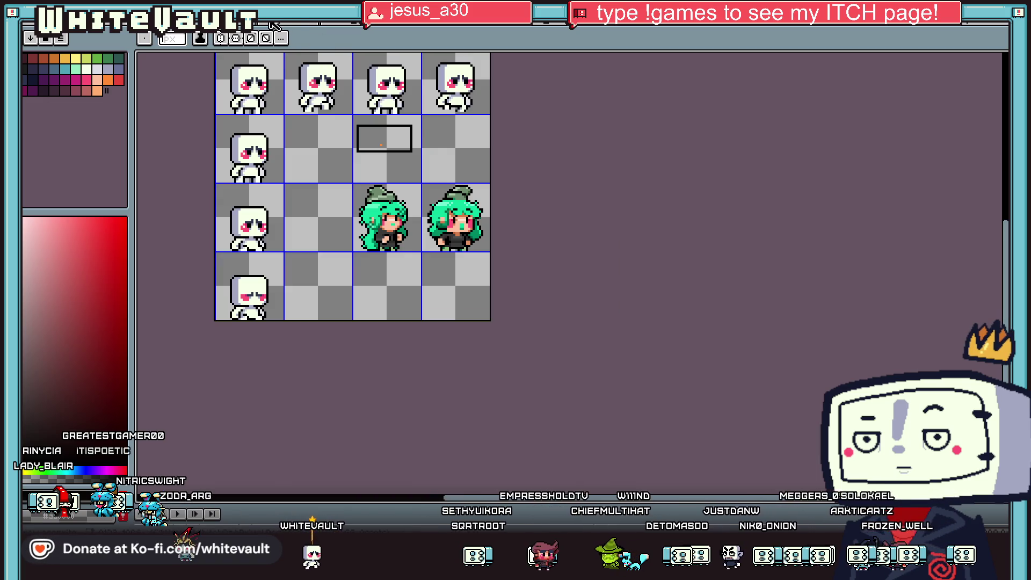
{"action": "key", "text": "ctrl+Tab"}
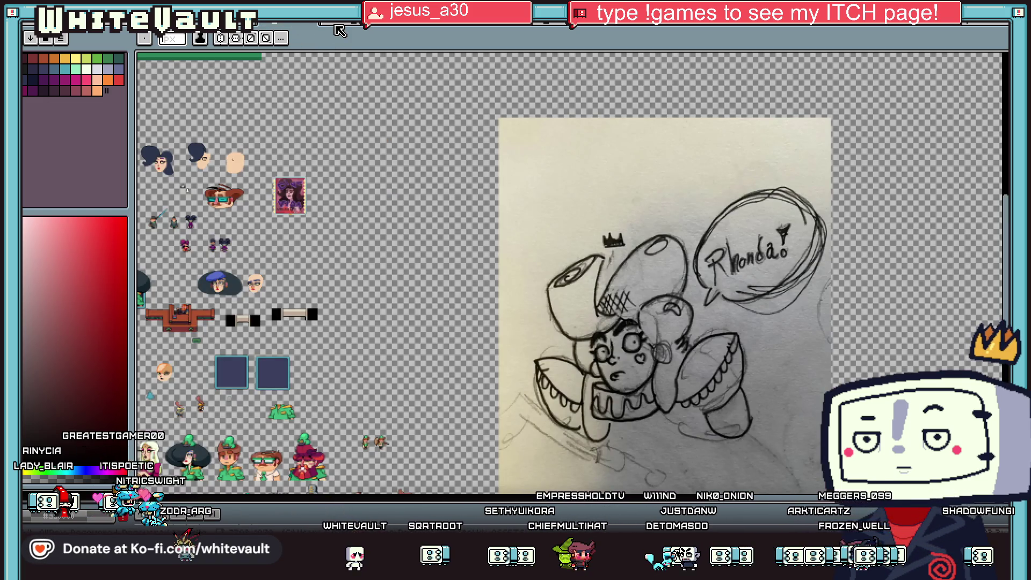
{"action": "key", "text": "ctrl+Tab"}
{"action": "key", "text": "ctrl+Tab"}
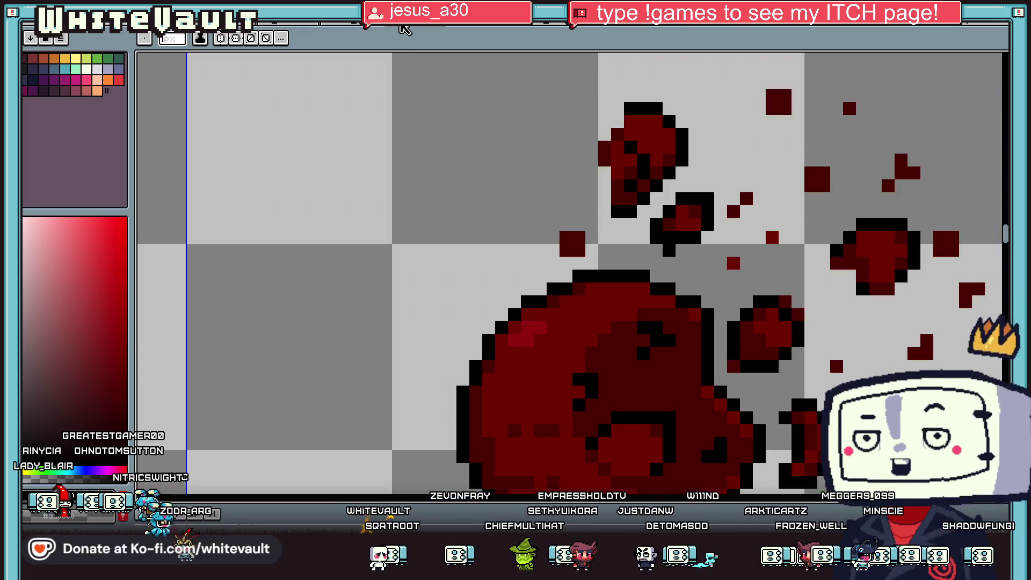
{"action": "key", "text": "ctrl+Tab"}
{"action": "key", "text": "ctrl+Tab"}
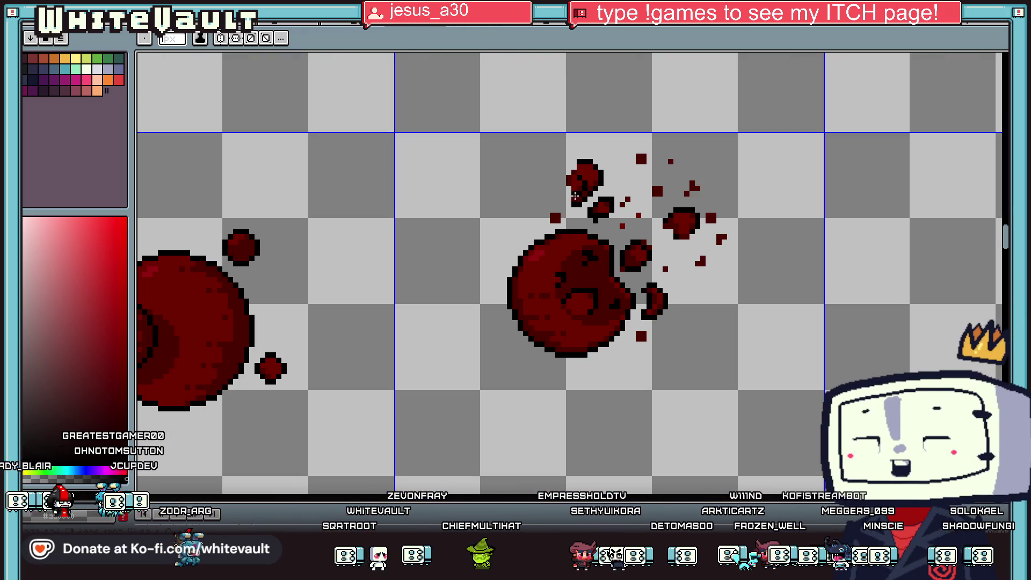
Paint black outline left of the droplet, remove the stray red pixel, and repaint two interior pixels.
{"action": "scroll", "coordinate": [576, 196], "scroll_direction": "up", "scroll_amount": 2}
{"action": "mouse_move", "coordinate": [536, 187]}
{"action": "left_mouse_down"}
{"action": "mouse_move", "coordinate": [528, 213]}
{"action": "mouse_move", "coordinate": [545, 263]}
{"action": "mouse_move", "coordinate": [559, 224]}
{"action": "left_mouse_up"}
{"action": "key", "text": "alt"}
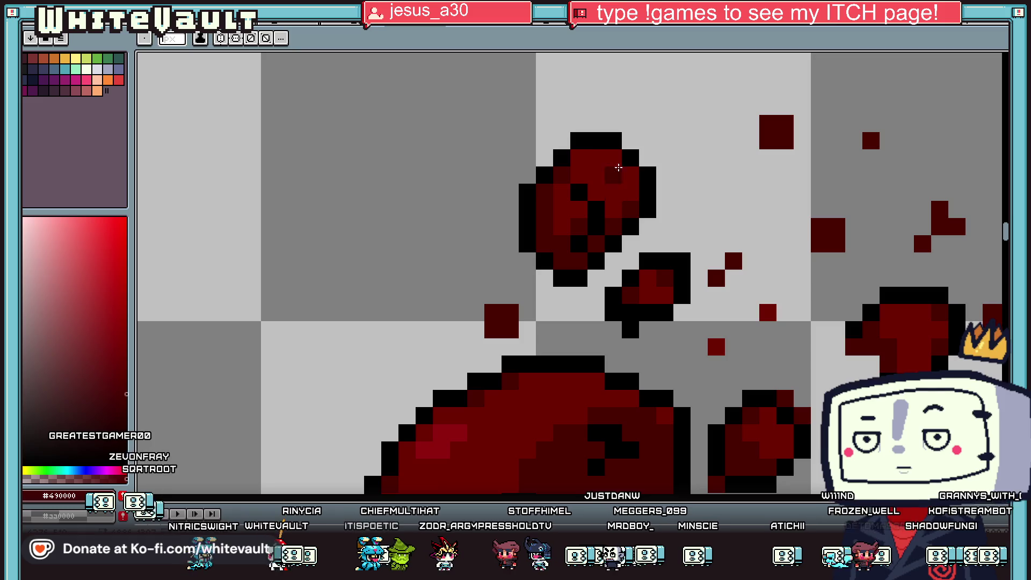
{"action": "key", "text": "ctrl+z"}
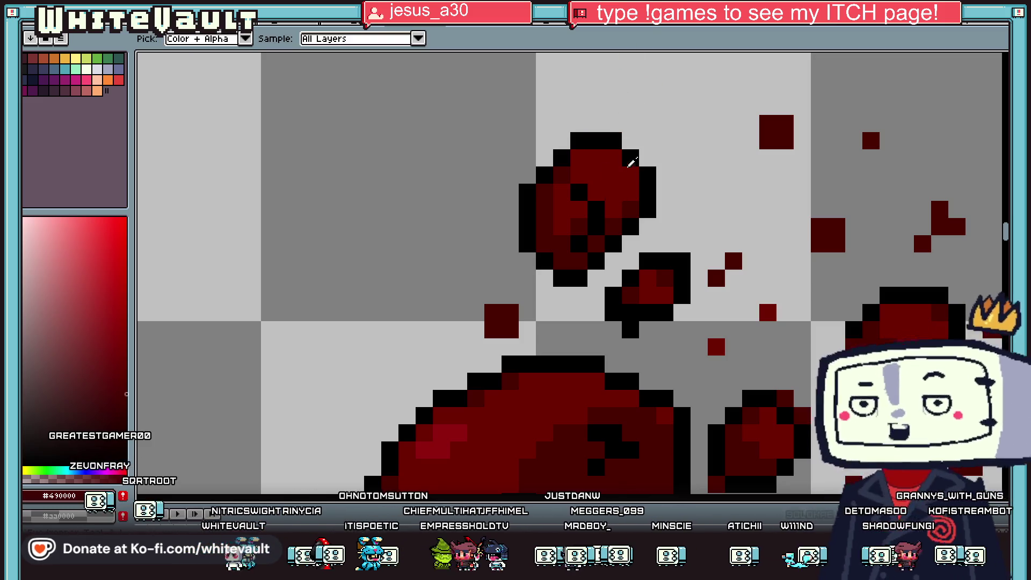
{"action": "left_click", "coordinate": [613, 174]}
{"action": "left_click", "coordinate": [597, 209]}
{"action": "left_click", "coordinate": [608, 203]}
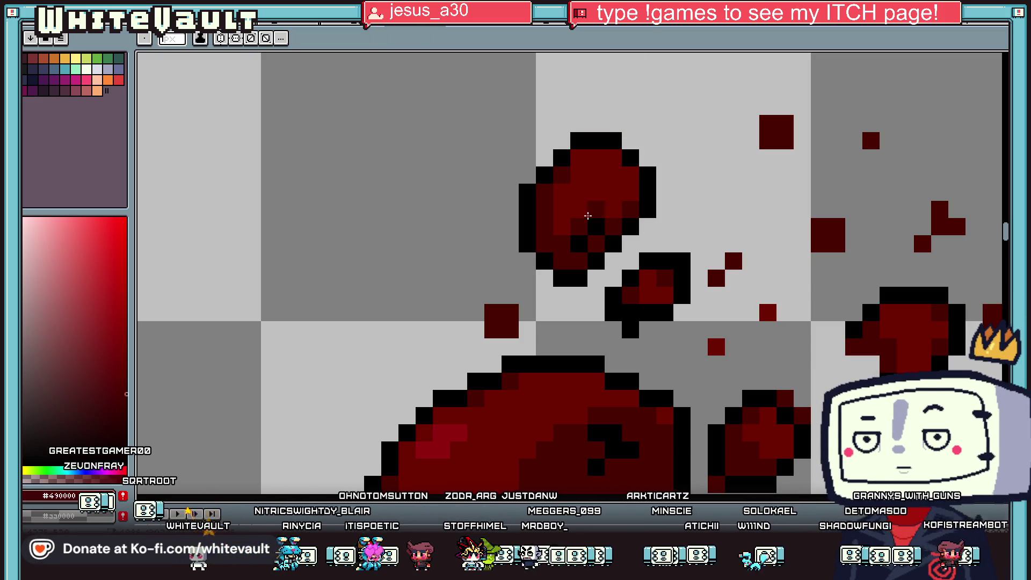
{"action": "scroll", "coordinate": [591, 219], "scroll_direction": "down", "scroll_amount": 5}
{"action": "scroll", "coordinate": [635, 218], "scroll_direction": "up", "scroll_amount": 3}
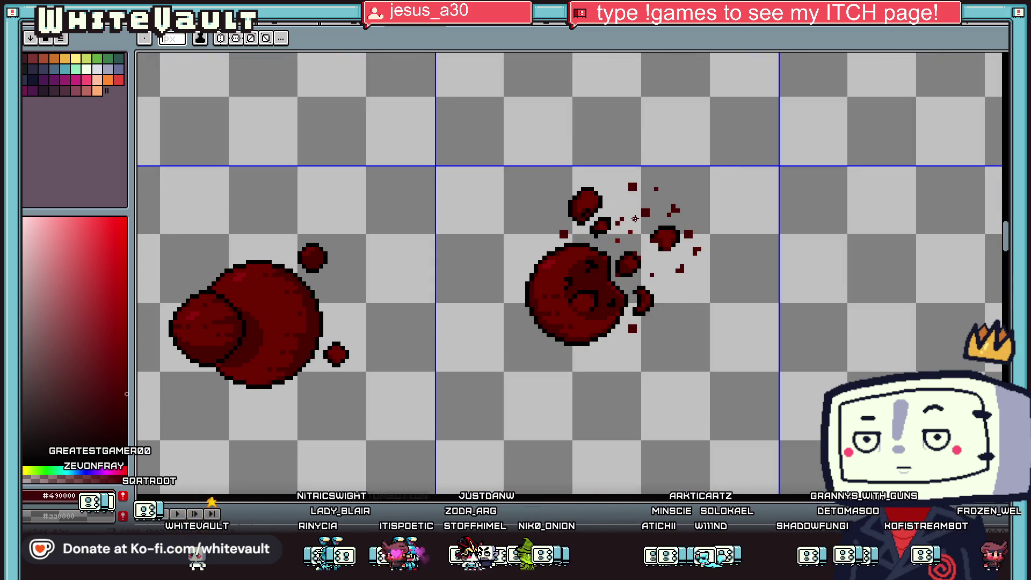
{"action": "left_click", "coordinate": [1018, 62]}
{"action": "scroll", "coordinate": [621, 197], "scroll_direction": "up", "scroll_amount": 2}
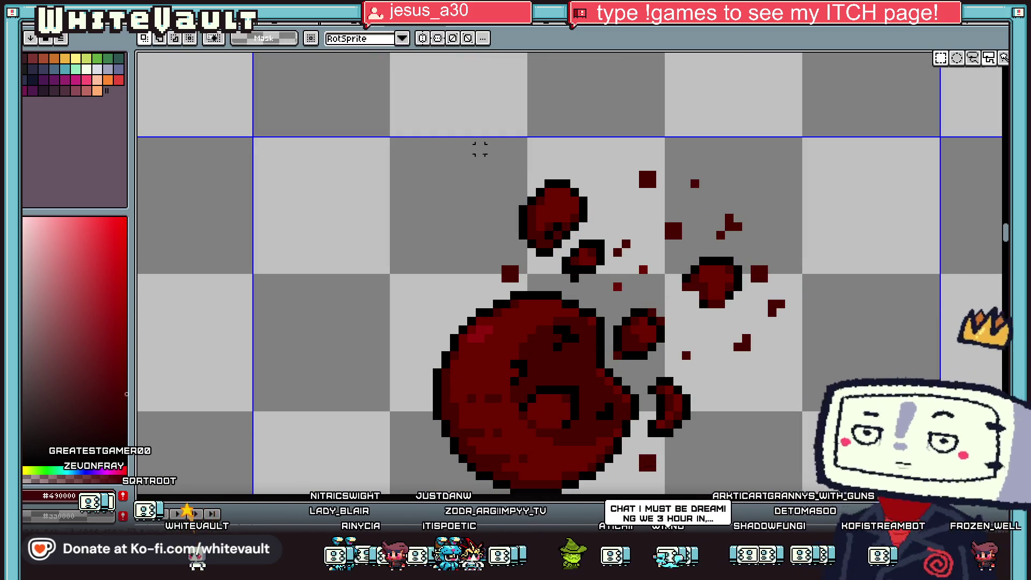
Select blood fragments above the blob and move the upper-right blob down and left.
{"action": "left_click_drag", "start_coordinate": [479, 158], "coordinate": [624, 225]}
{"action": "mouse_move", "coordinate": [510, 231]}
{"action": "left_mouse_down", "text": "shift"}
{"action": "mouse_move", "coordinate": [554, 250]}
{"action": "mouse_move", "coordinate": [741, 209]}
{"action": "mouse_move", "coordinate": [766, 214]}
{"action": "left_mouse_up", "text": "shift"}
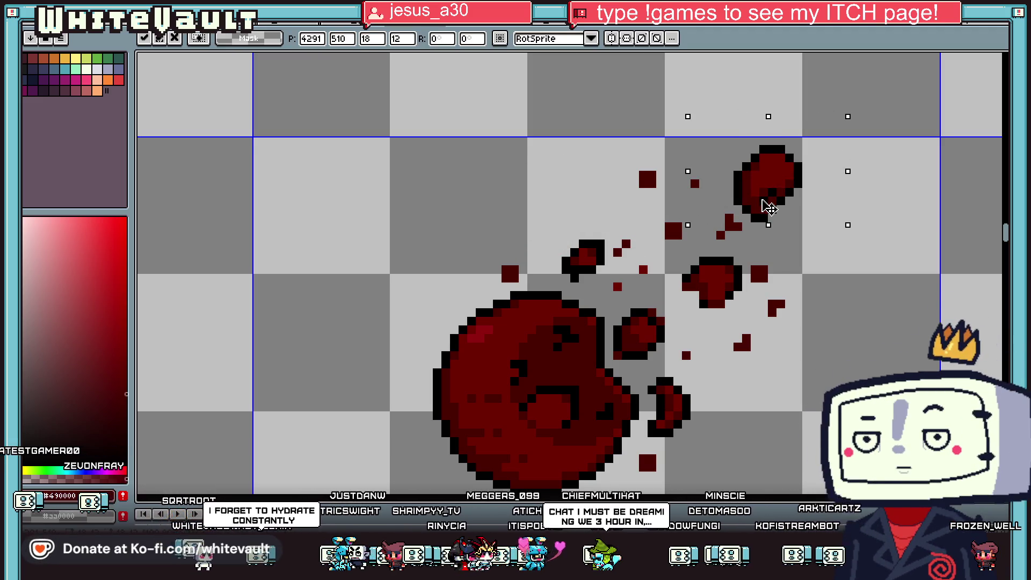
{"action": "scroll", "coordinate": [779, 204], "scroll_direction": "down", "scroll_amount": 3}
{"action": "left_click", "coordinate": [827, 219]}
{"action": "scroll", "coordinate": [825, 218], "scroll_direction": "down", "scroll_amount": 1}
{"action": "scroll", "coordinate": [752, 176], "scroll_direction": "up", "scroll_amount": 2}
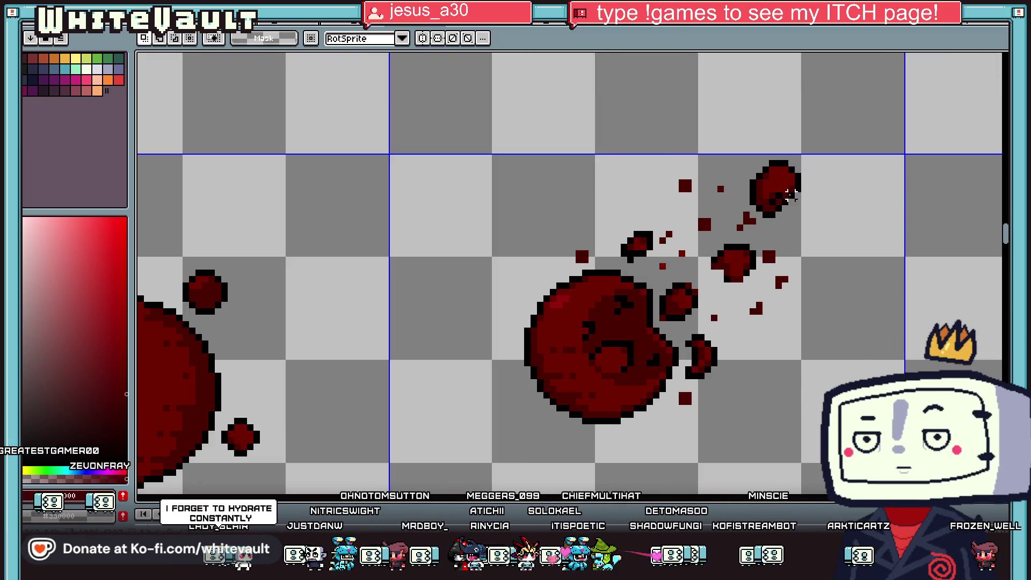
{"action": "mouse_move", "coordinate": [746, 157]}
{"action": "left_mouse_down"}
{"action": "mouse_move", "coordinate": [825, 221]}
{"action": "mouse_move", "coordinate": [552, 304]}
{"action": "mouse_move", "coordinate": [573, 304]}
{"action": "left_mouse_up"}
{"action": "left_click", "coordinate": [546, 322]}
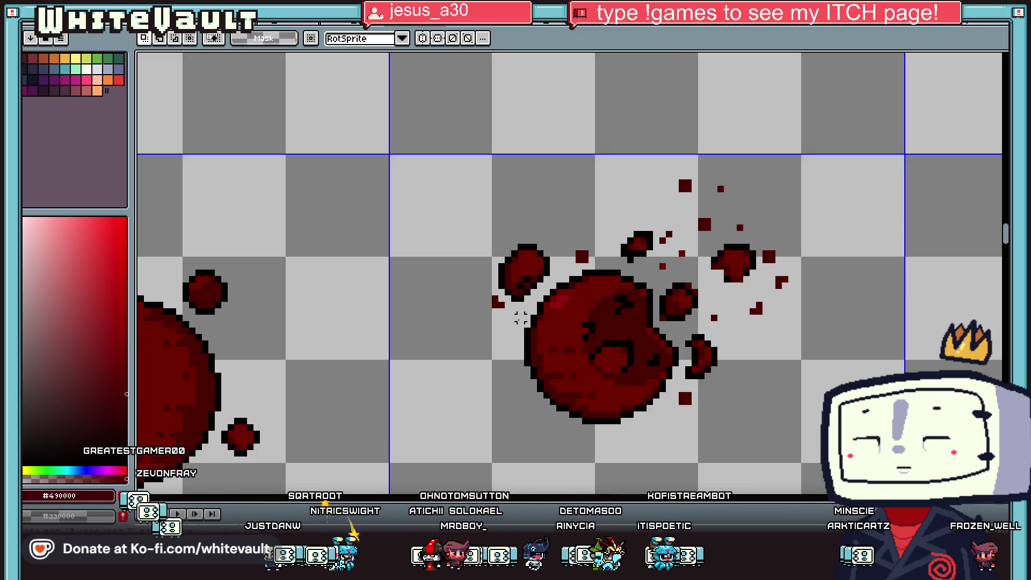
Lift the top half of a small blob up and right, then deselect.
{"action": "scroll", "coordinate": [546, 322], "scroll_direction": "down", "scroll_amount": 2}
{"action": "scroll", "coordinate": [519, 317], "scroll_direction": "up", "scroll_amount": 1}
{"action": "scroll", "coordinate": [514, 283], "scroll_direction": "up", "scroll_amount": 1}
{"action": "mouse_move", "coordinate": [491, 222]}
{"action": "left_mouse_down"}
{"action": "mouse_move", "coordinate": [573, 278]}
{"action": "mouse_move", "coordinate": [710, 188]}
{"action": "left_mouse_up"}
{"action": "key", "text": "ctrl+d"}
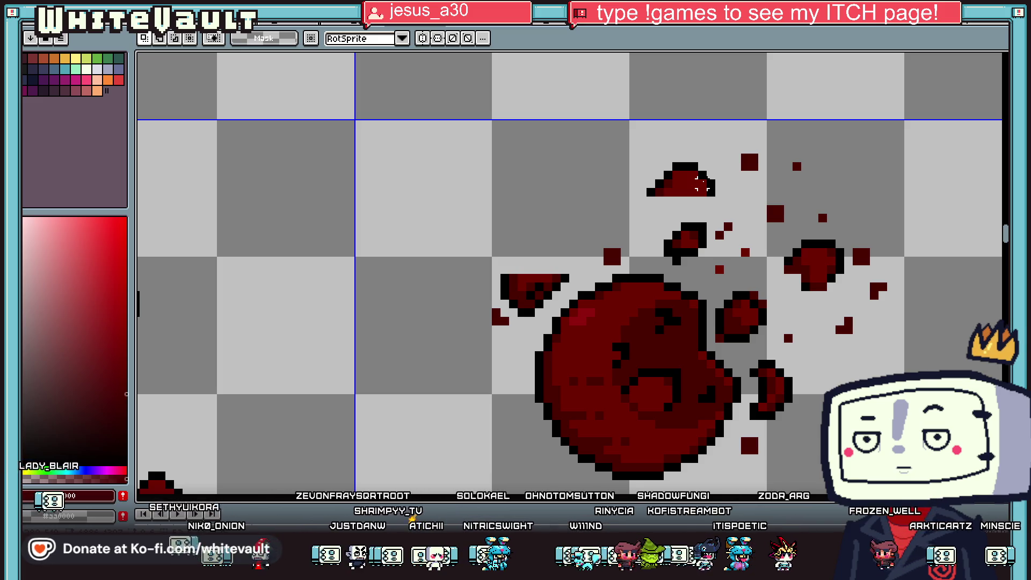
Outline the detached fragment's underside in black and fill its grey gap row dark red.
{"action": "key", "text": "i"}
{"action": "scroll", "coordinate": [651, 193], "scroll_direction": "up", "scroll_amount": 3}
{"action": "key", "text": "b"}
{"action": "mouse_move", "coordinate": [649, 197]}
{"action": "left_mouse_down"}
{"action": "mouse_move", "coordinate": [777, 226]}
{"action": "mouse_move", "coordinate": [795, 203]}
{"action": "mouse_move", "coordinate": [776, 201]}
{"action": "left_mouse_up"}
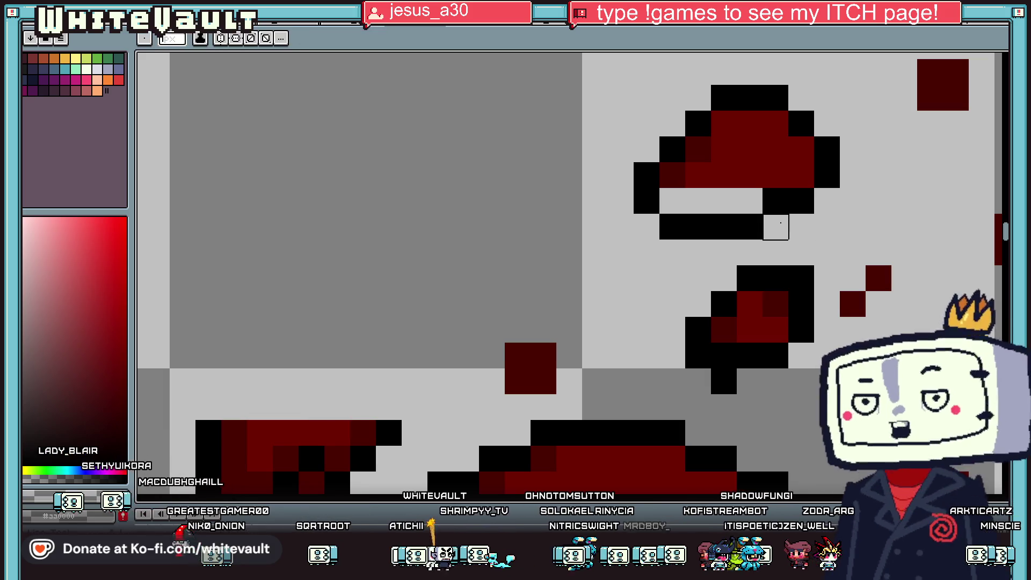
{"action": "left_click", "coordinate": [750, 175]}
{"action": "left_click", "coordinate": [776, 156], "text": "alt"}
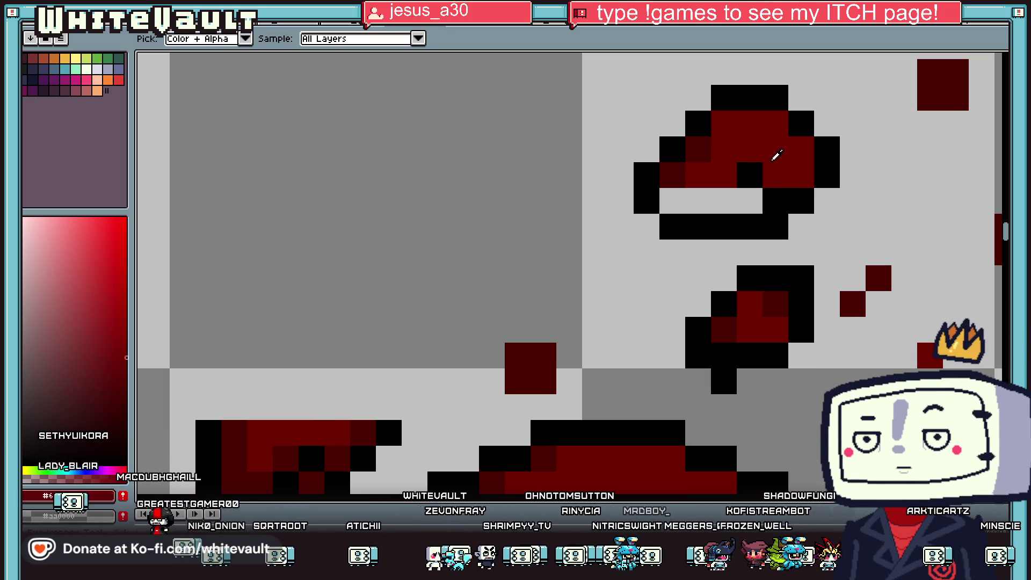
{"action": "left_click", "coordinate": [749, 173]}
{"action": "left_click_drag", "start_coordinate": [666, 201], "coordinate": [730, 204]}
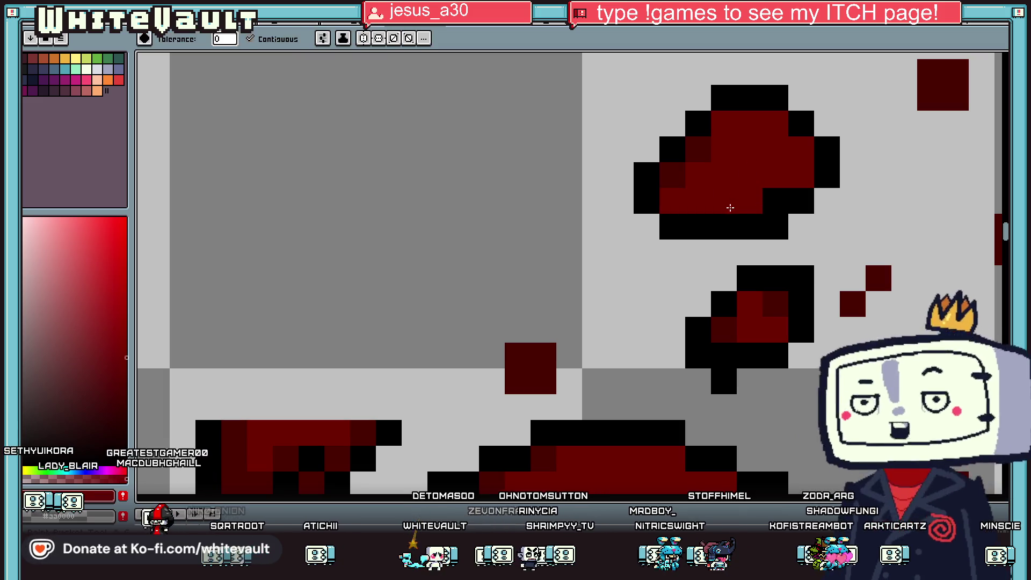
{"action": "scroll", "coordinate": [678, 245], "scroll_direction": "down", "scroll_amount": 2}
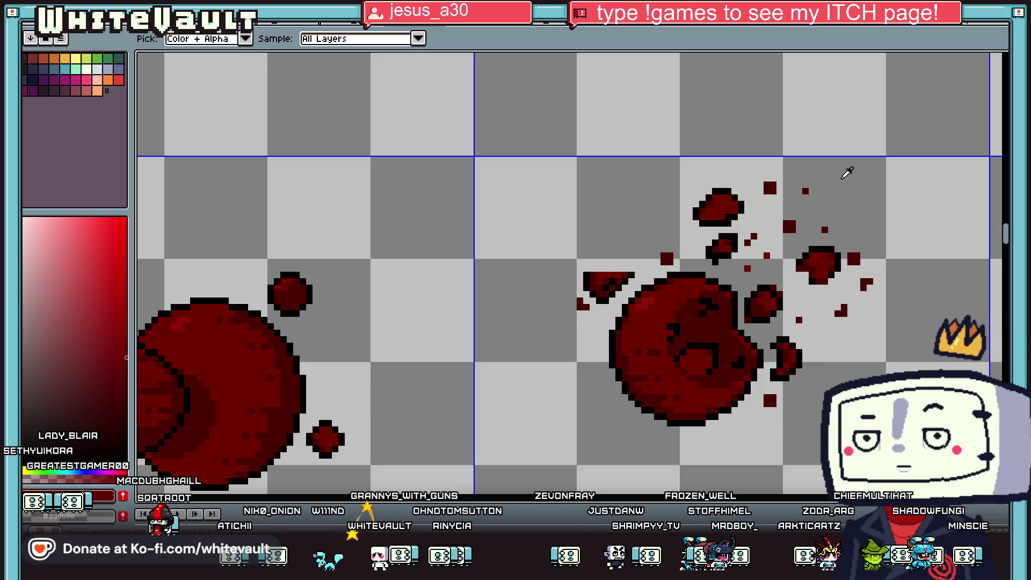
Select and delete a small stray blood piece.
{"action": "key", "text": "m"}
{"action": "scroll", "coordinate": [583, 301], "scroll_direction": "up", "scroll_amount": 2}
{"action": "left_click_drag", "start_coordinate": [529, 290], "coordinate": [603, 364]}
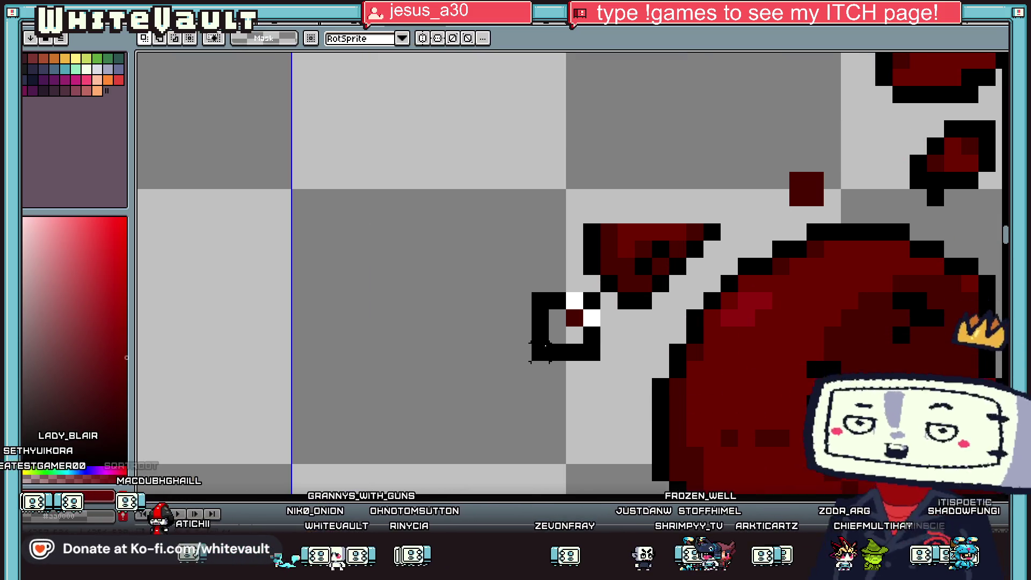
{"action": "key", "text": "Delete"}
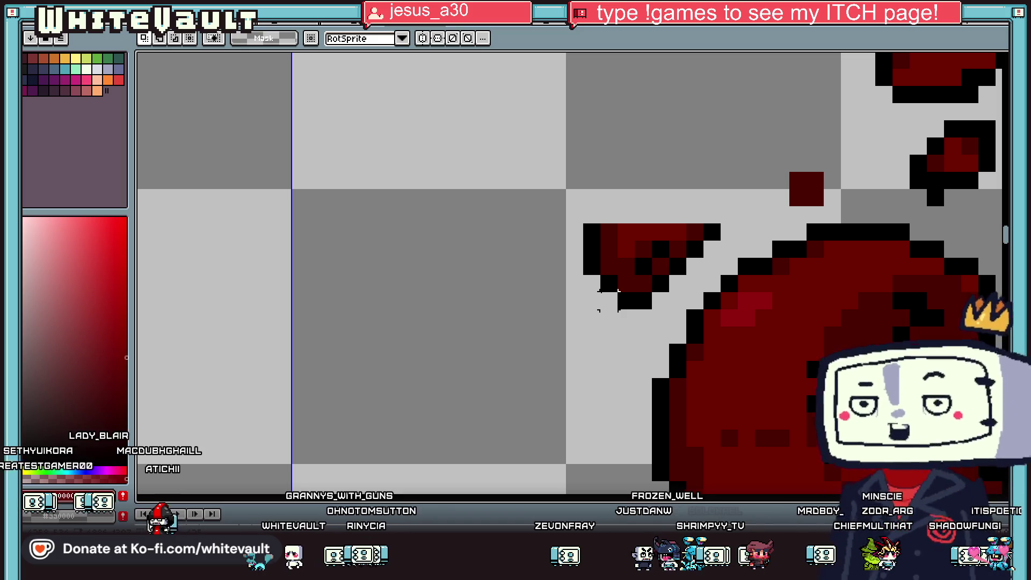
Reselect a small blood fragment and commit its transform.
{"action": "left_click_drag", "start_coordinate": [547, 169], "coordinate": [724, 278]}
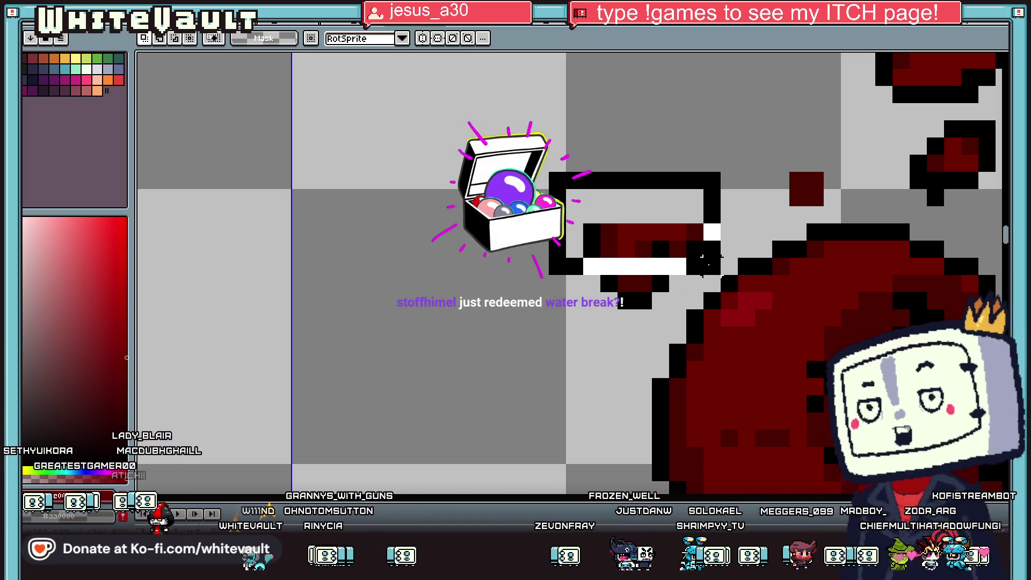
{"action": "mouse_move", "coordinate": [610, 248]}
{"action": "left_mouse_down"}
{"action": "mouse_move", "coordinate": [691, 311]}
{"action": "mouse_move", "coordinate": [881, 329]}
{"action": "mouse_move", "coordinate": [744, 215]}
{"action": "mouse_move", "coordinate": [705, 215]}
{"action": "left_mouse_up"}
{"action": "scroll", "coordinate": [677, 305], "scroll_direction": "down", "scroll_amount": 3}
{"action": "key", "text": "Return"}
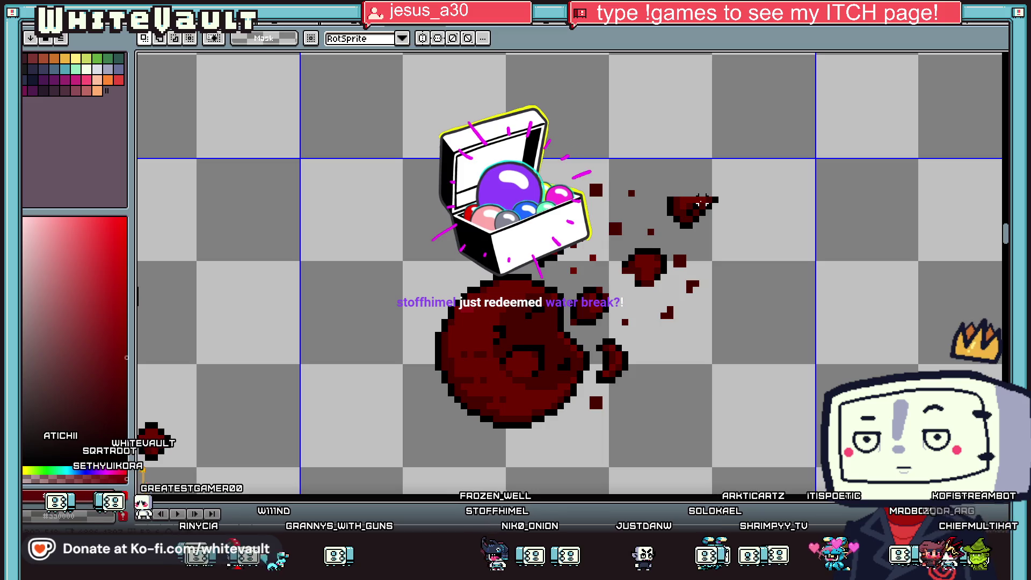
Draw a black outline above the red fragment and fill the empty row inside dark red.
{"action": "key", "text": "i"}
{"action": "scroll", "coordinate": [681, 192], "scroll_direction": "up", "scroll_amount": 1}
{"action": "left_click", "coordinate": [679, 196]}
{"action": "key", "text": "b"}
{"action": "mouse_move", "coordinate": [679, 186]}
{"action": "left_mouse_down"}
{"action": "mouse_move", "coordinate": [739, 169]}
{"action": "mouse_move", "coordinate": [710, 185]}
{"action": "mouse_move", "coordinate": [748, 186]}
{"action": "left_mouse_up"}
{"action": "key", "text": "i"}
{"action": "left_click", "coordinate": [719, 199]}
{"action": "key", "text": "b"}
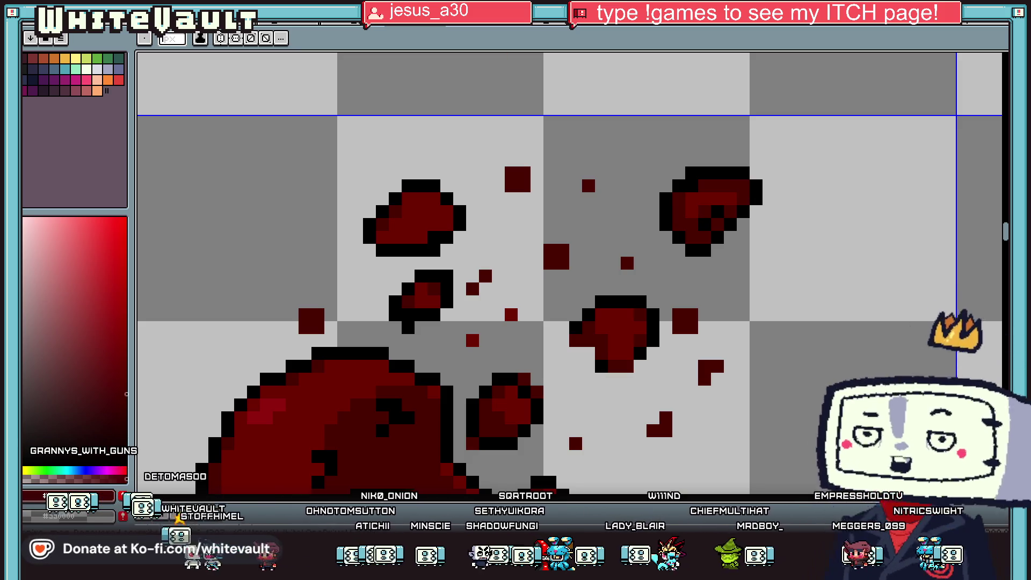
Check File > Open Recent, close it, and switch to the browser showing the Blockbench beveled_cuboid.
{"action": "key", "text": "alt+f"}
{"action": "mouse_move", "coordinate": [53, 60]}
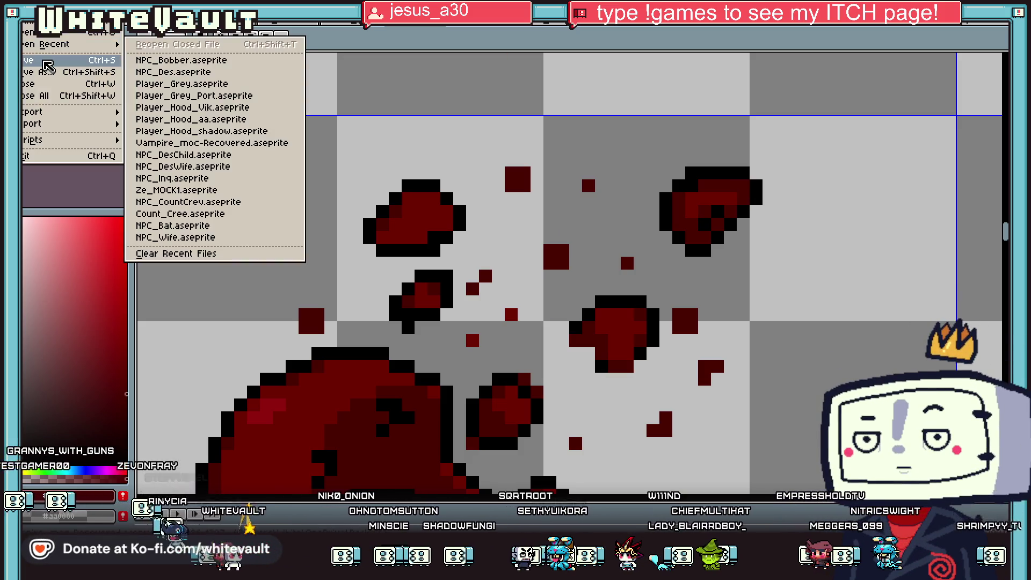
{"action": "key", "text": "Escape"}
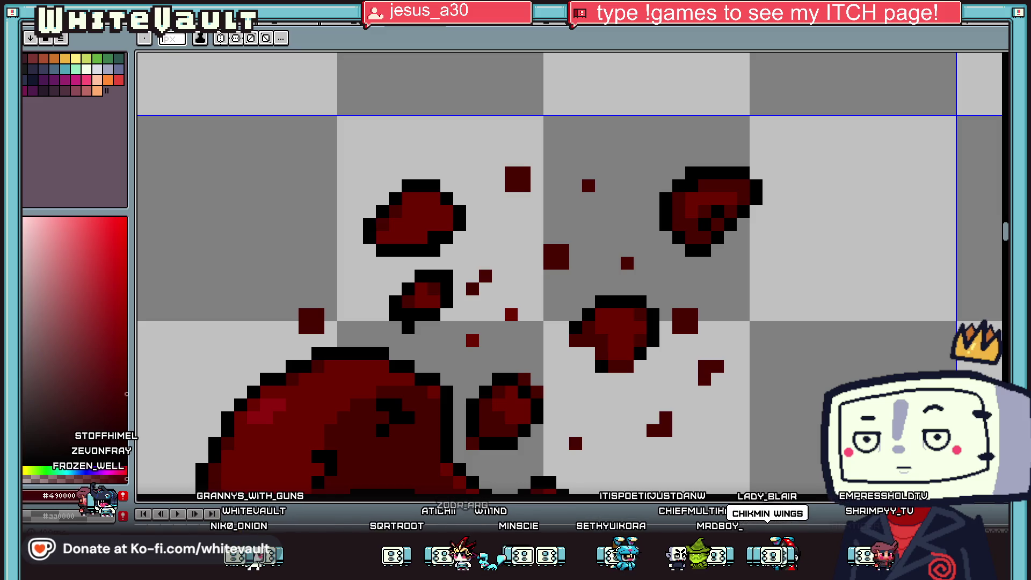
{"action": "key", "text": "alt+Tab"}
Orbit the beveled cuboid to a top view and switch to the Animate workspace.
{"action": "mouse_move", "coordinate": [726, 309]}
{"action": "left_mouse_down"}
{"action": "mouse_move", "coordinate": [734, 357]}
{"action": "mouse_move", "coordinate": [702, 392]}
{"action": "mouse_move", "coordinate": [709, 385]}
{"action": "left_mouse_up"}
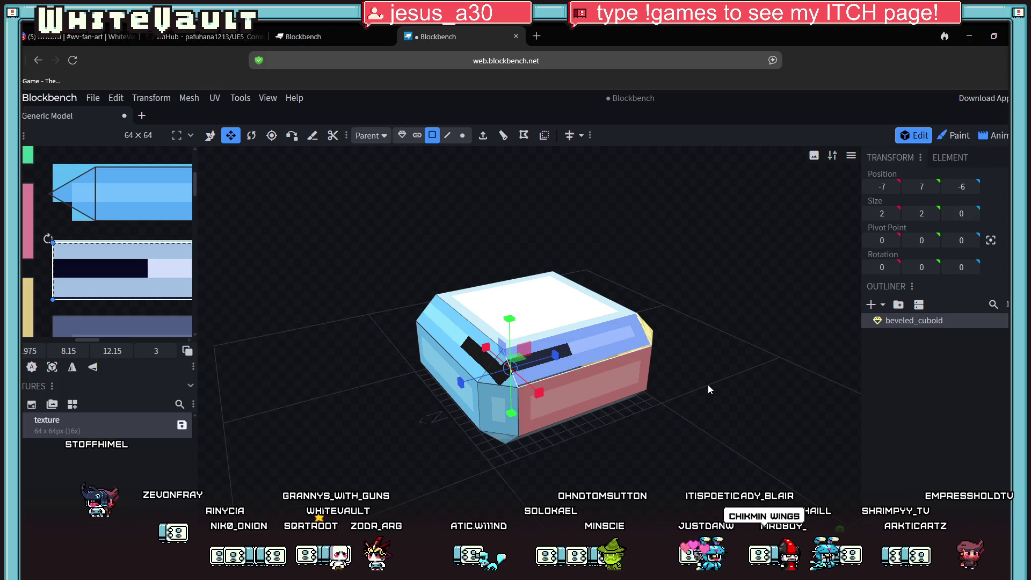
{"action": "scroll", "coordinate": [705, 376], "scroll_direction": "up", "scroll_amount": 2}
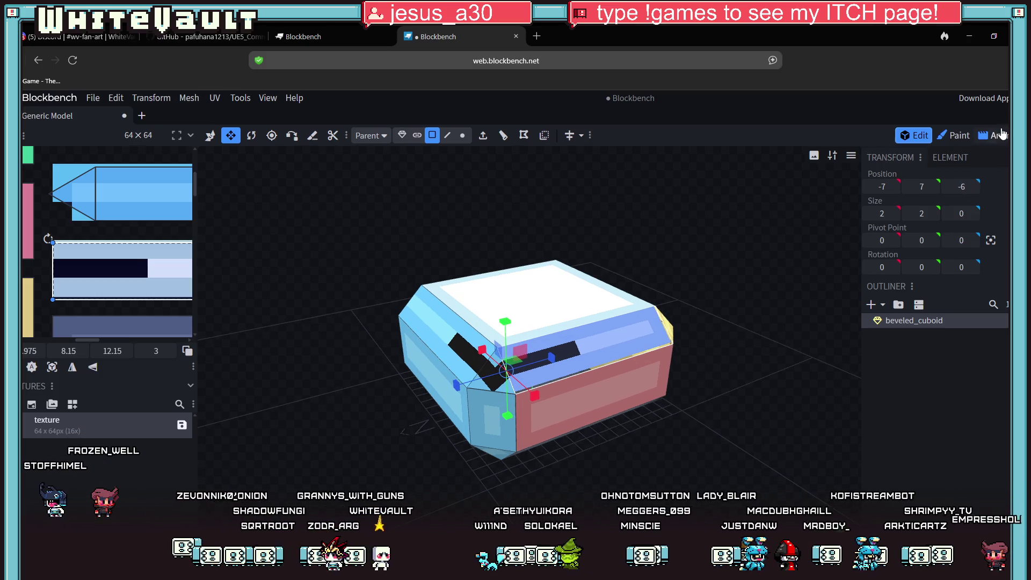
{"action": "left_click", "coordinate": [1000, 134]}
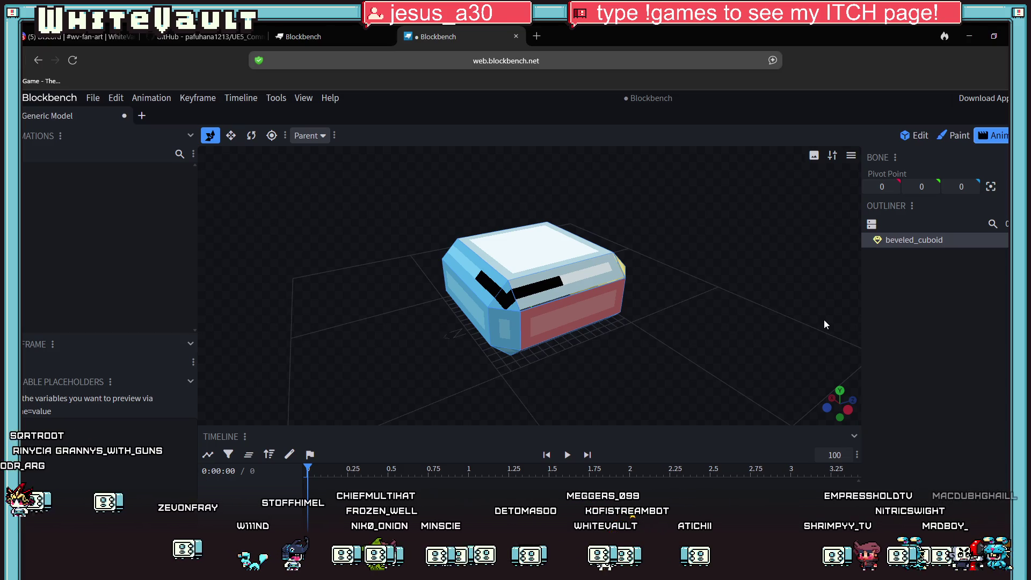
{"action": "scroll", "coordinate": [647, 362], "scroll_direction": "up", "scroll_amount": 3}
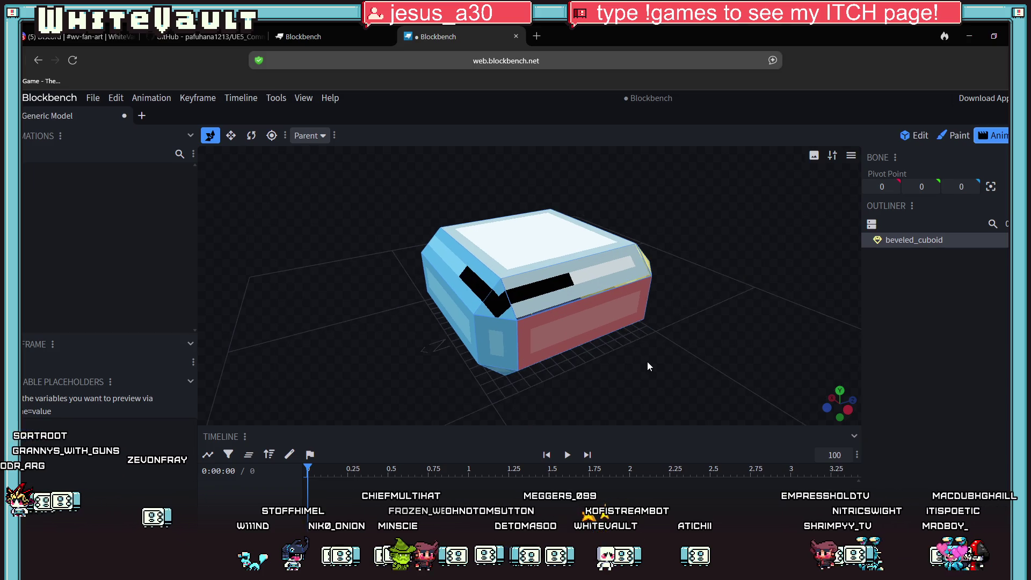
{"action": "left_click", "coordinate": [596, 269]}
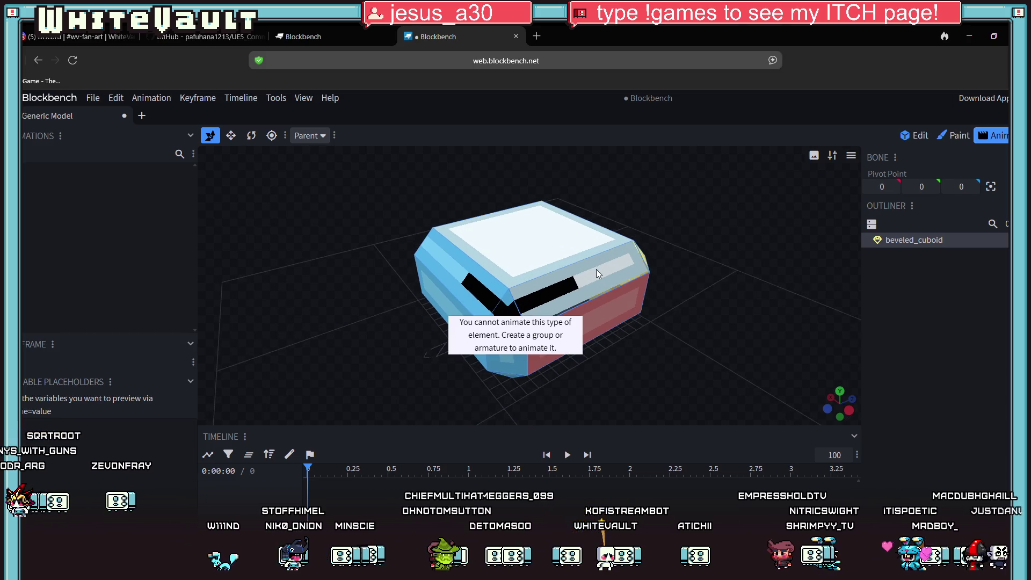
Create a new animation with default settings and try selecting the cuboid to animate.
{"action": "left_click", "coordinate": [24, 154]}
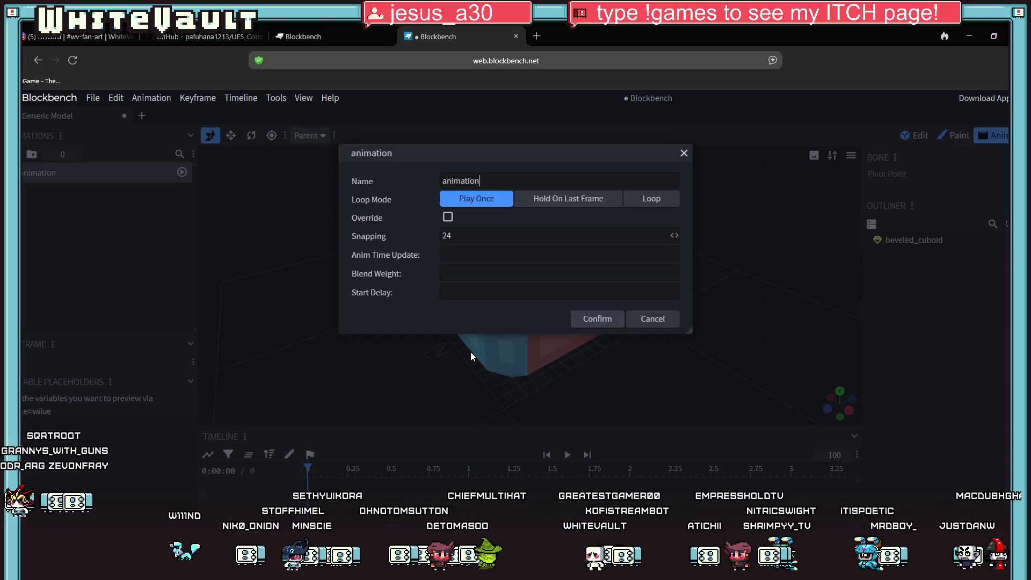
{"action": "left_click", "coordinate": [592, 317]}
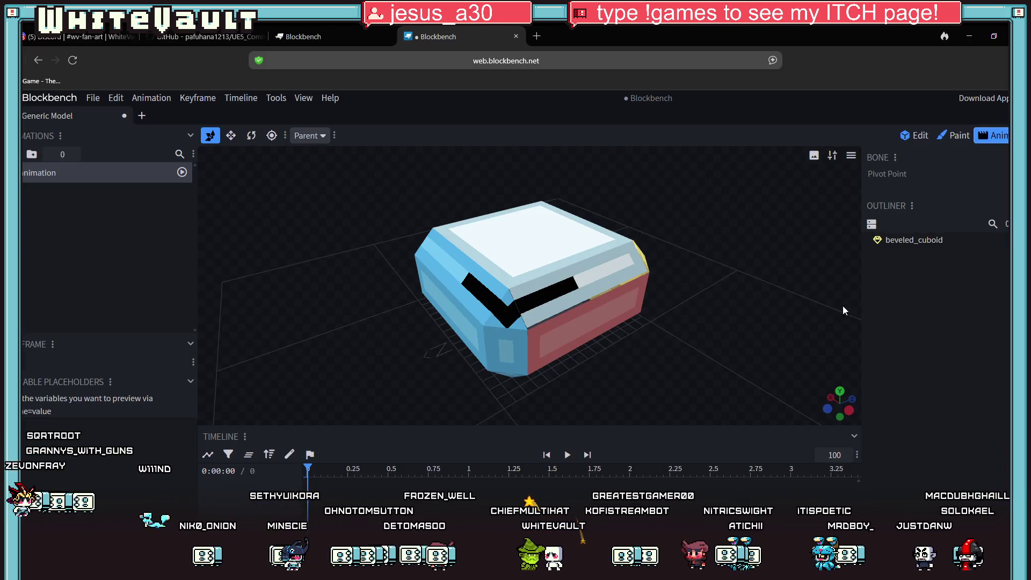
{"action": "left_click", "coordinate": [914, 240]}
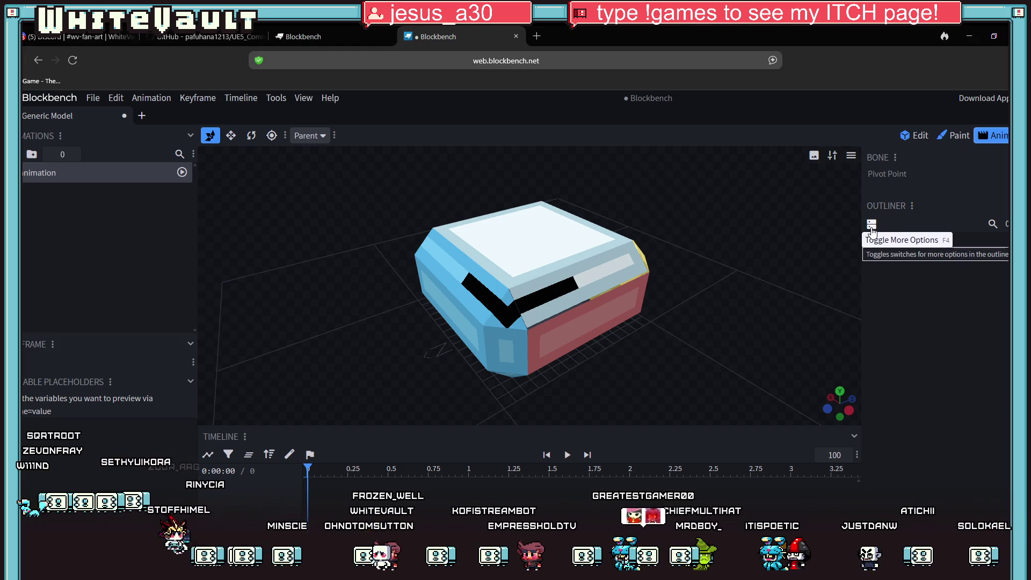
{"action": "left_click", "coordinate": [512, 333]}
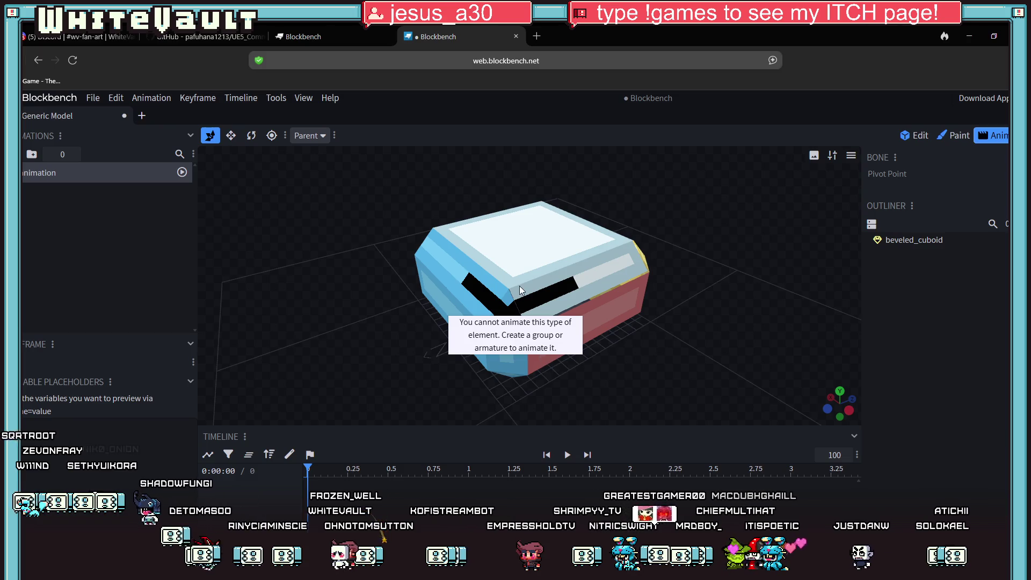
{"action": "left_click", "coordinate": [520, 320]}
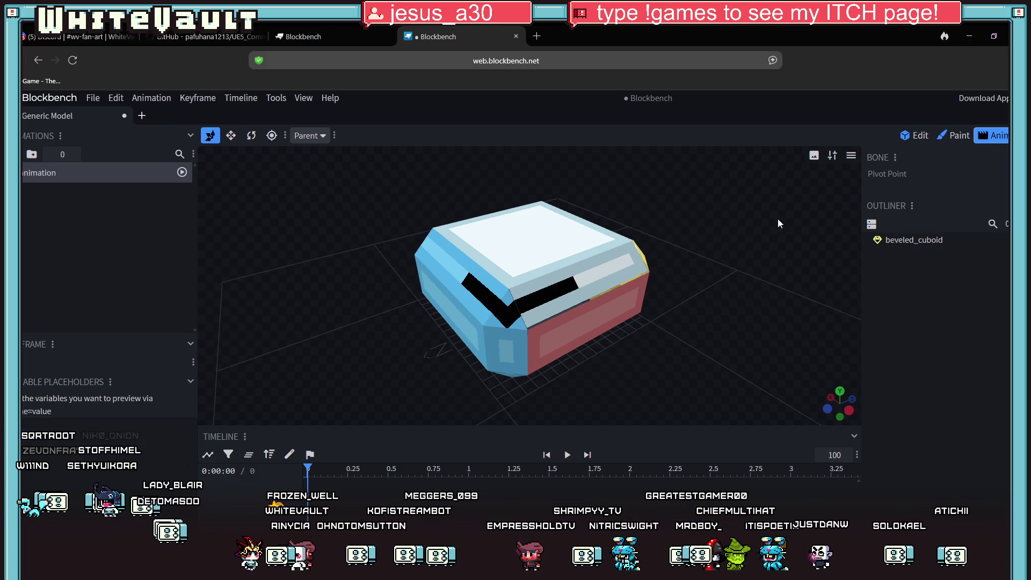
{"action": "left_click", "coordinate": [529, 310]}
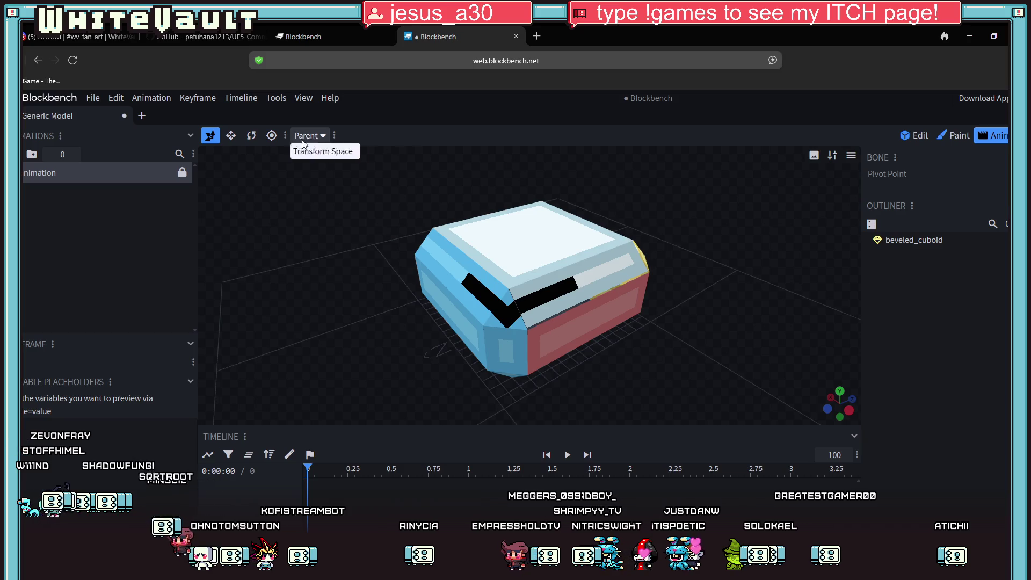
Try selecting the model with the move tool, then return to the Edit workspace.
{"action": "left_click", "coordinate": [231, 136]}
{"action": "left_click", "coordinate": [575, 290]}
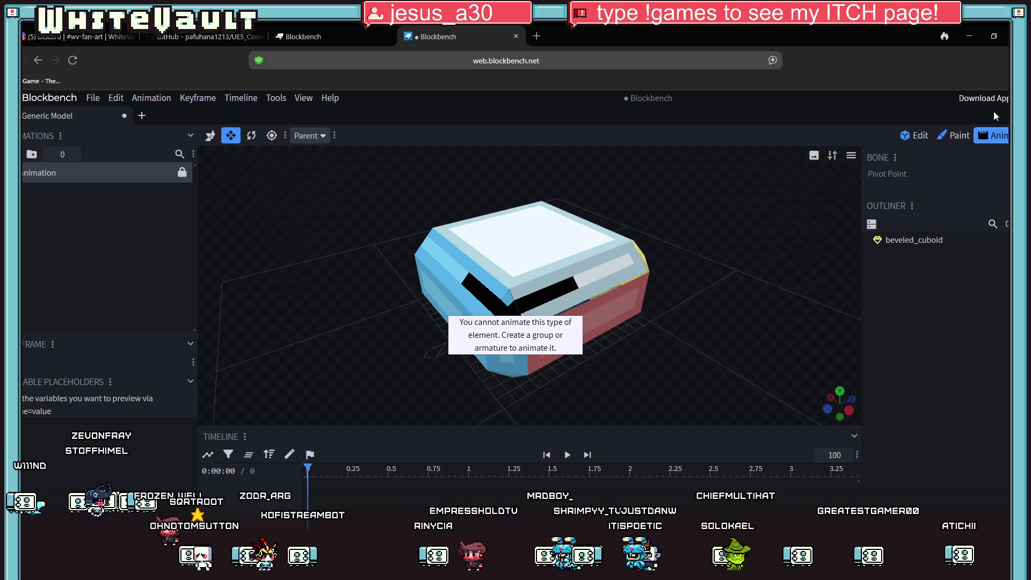
{"action": "left_click", "coordinate": [914, 135]}
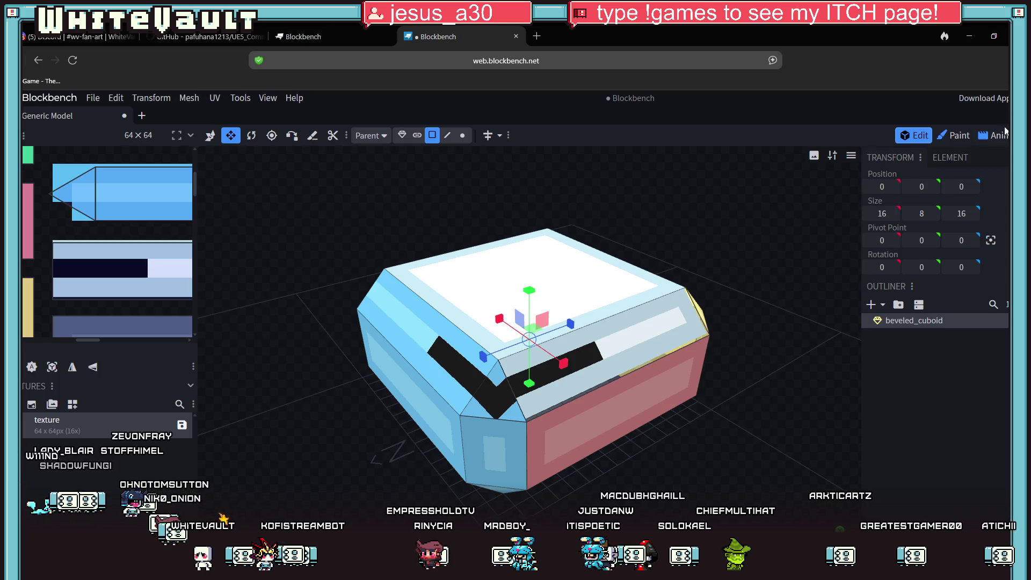
Try again to select the cuboid in Animate mode.
{"action": "left_click", "coordinate": [1004, 135]}
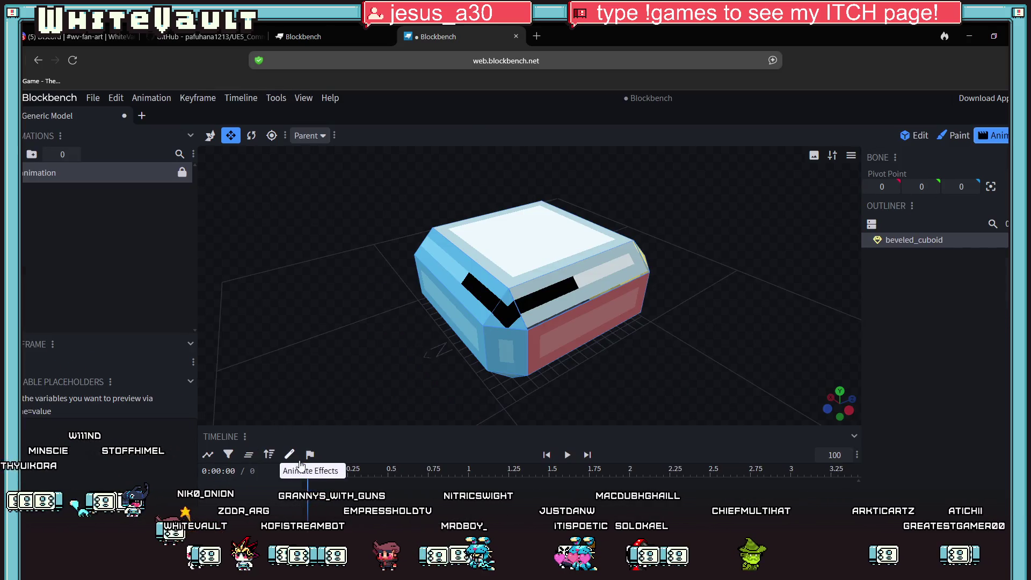
{"action": "left_click", "coordinate": [210, 137]}
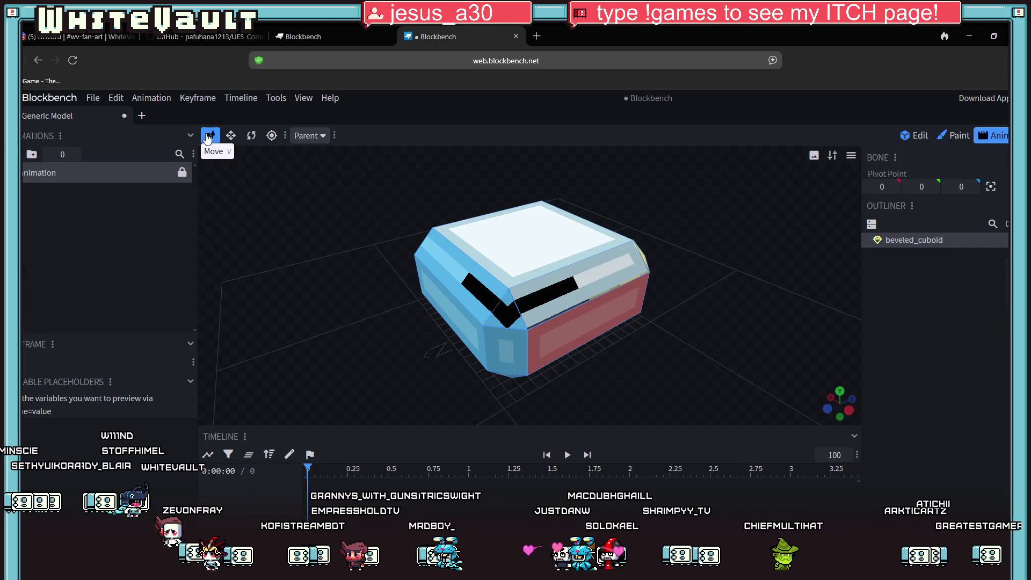
{"action": "left_click", "coordinate": [529, 289]}
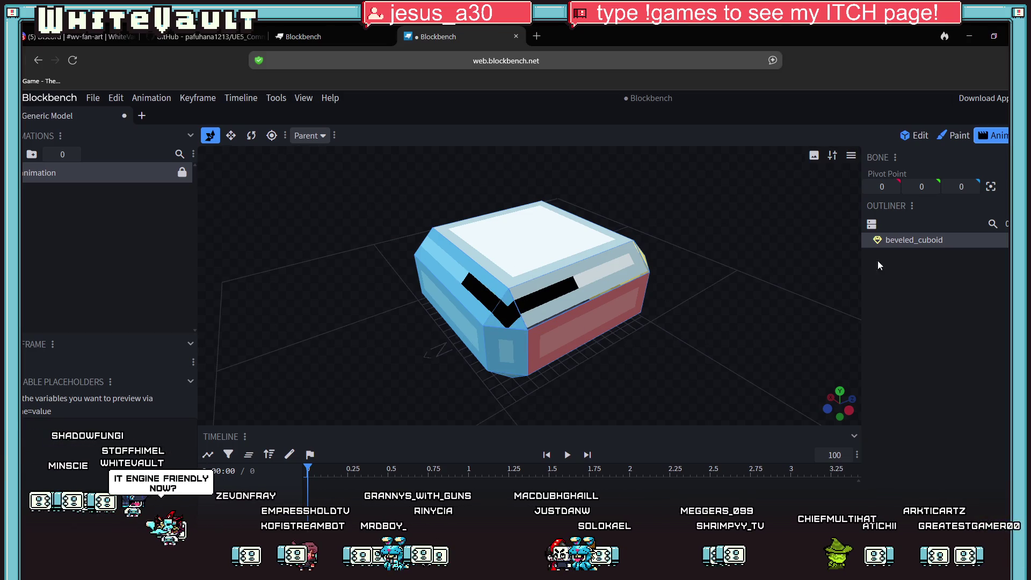
Create a group named 'item', nest beveled_cuboid in it, and return to Animate.
{"action": "left_click", "coordinate": [914, 136]}
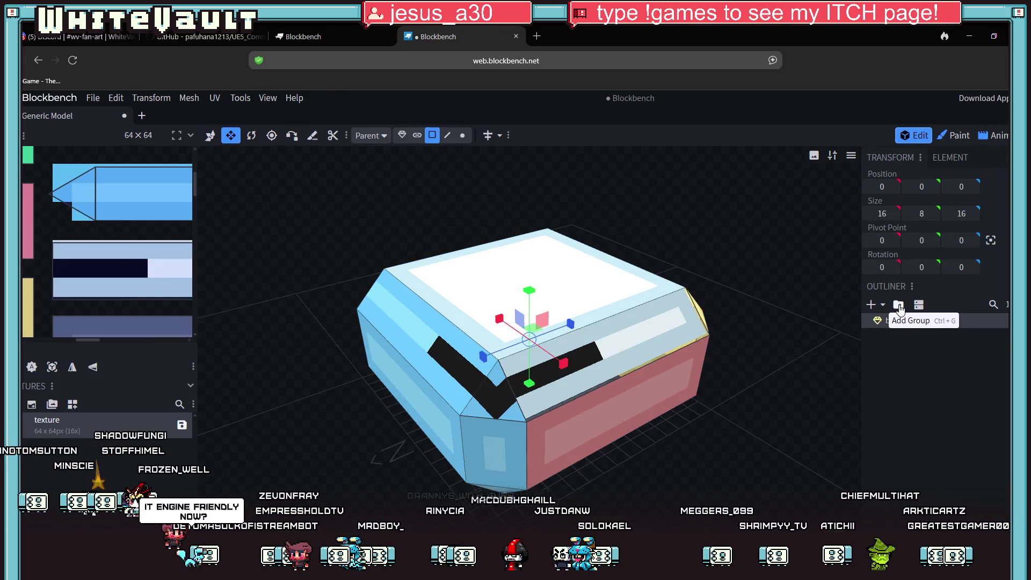
{"action": "left_click", "coordinate": [900, 305]}
{"action": "type", "text": "item"}
{"action": "key", "text": "Return"}
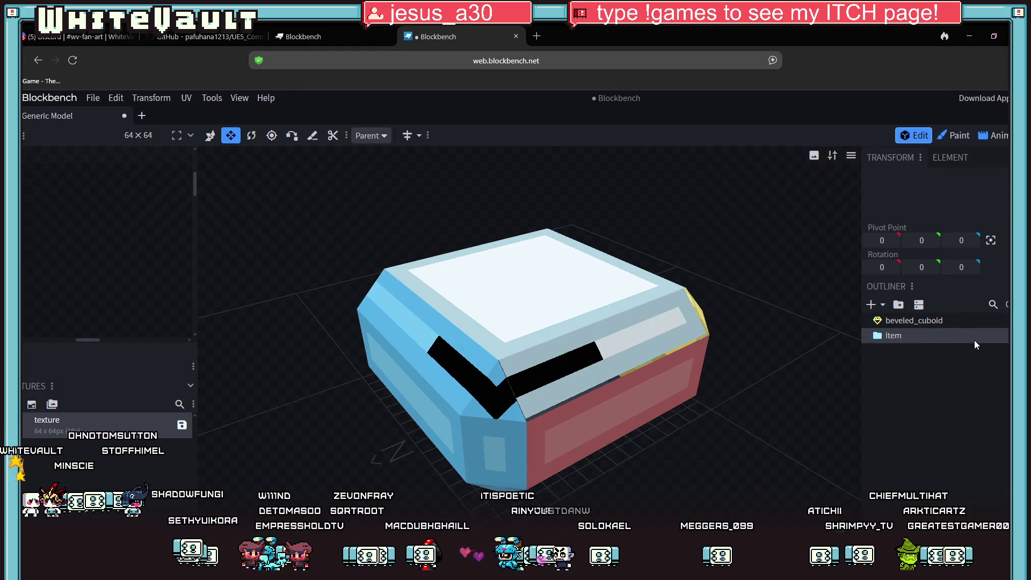
{"action": "left_click_drag", "start_coordinate": [936, 322], "coordinate": [906, 337]}
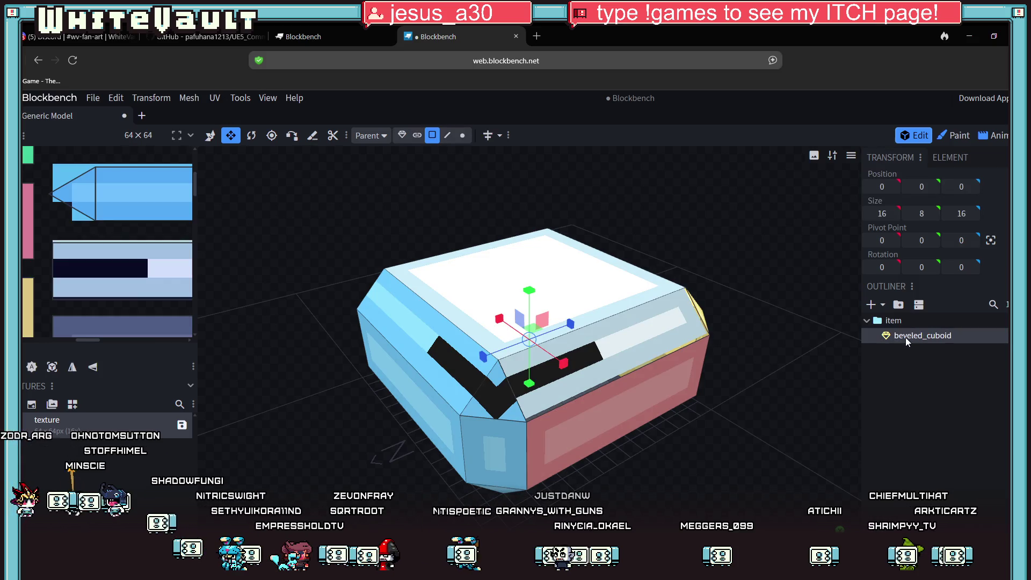
{"action": "left_click", "coordinate": [993, 136]}
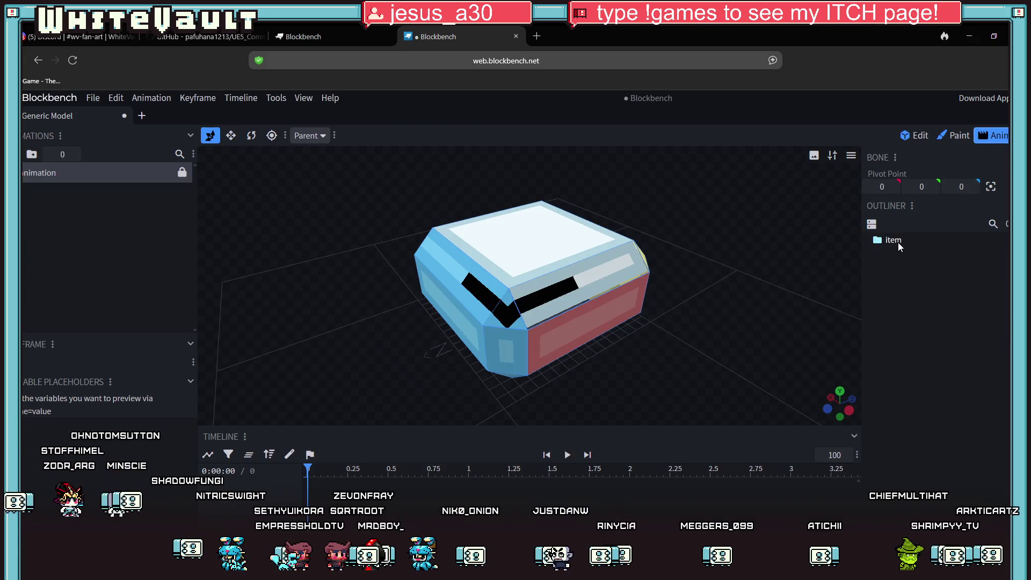
Select the item bone and raise the box to key its position at 1.21 s.
{"action": "left_click", "coordinate": [898, 243]}
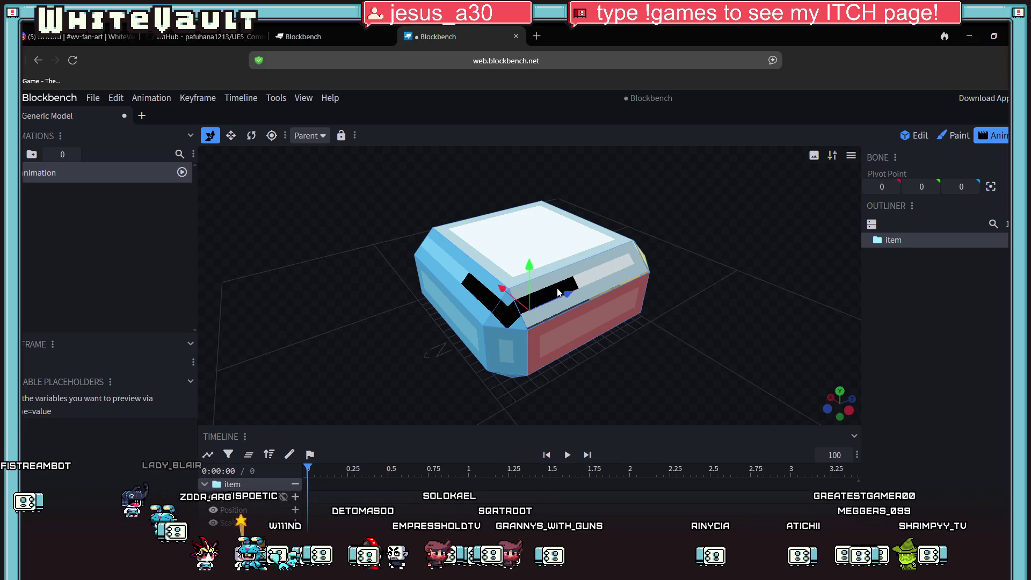
{"action": "left_click", "coordinate": [490, 470]}
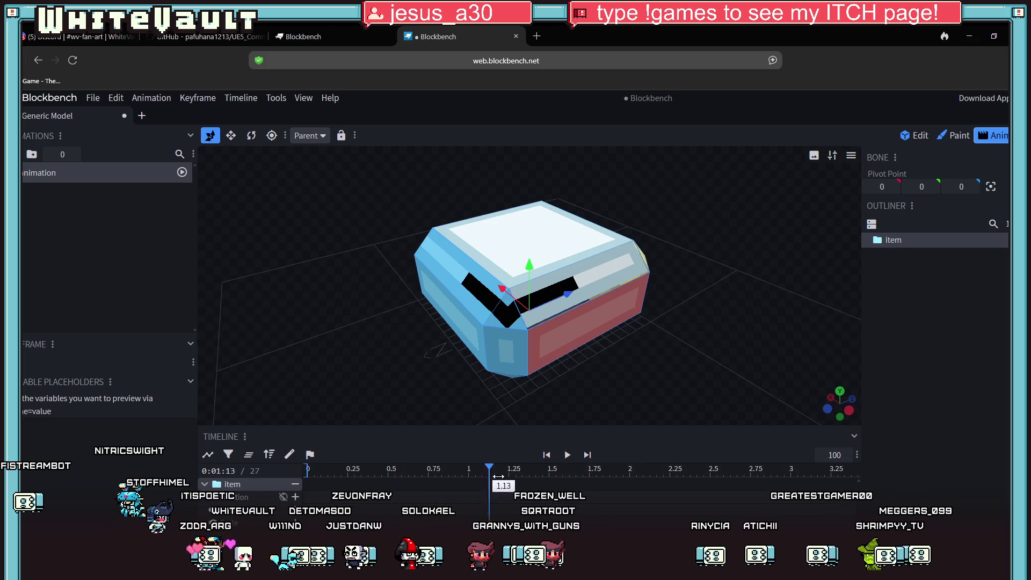
{"action": "left_click", "coordinate": [499, 476]}
{"action": "left_click_drag", "start_coordinate": [568, 293], "coordinate": [636, 264]}
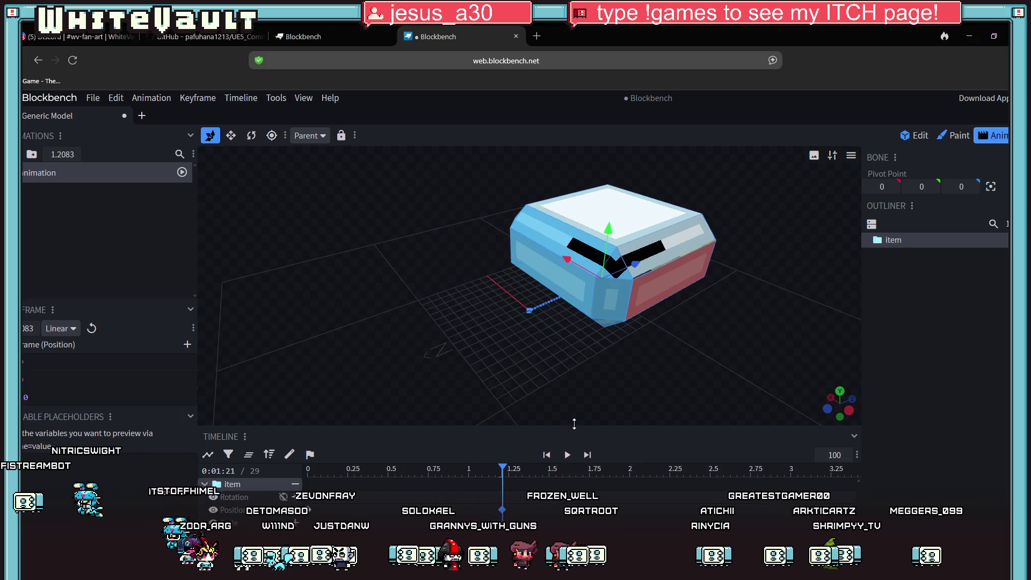
Play the animation preview, then jump to 1.88 s and back to 1.21 s.
{"action": "left_click", "coordinate": [567, 455]}
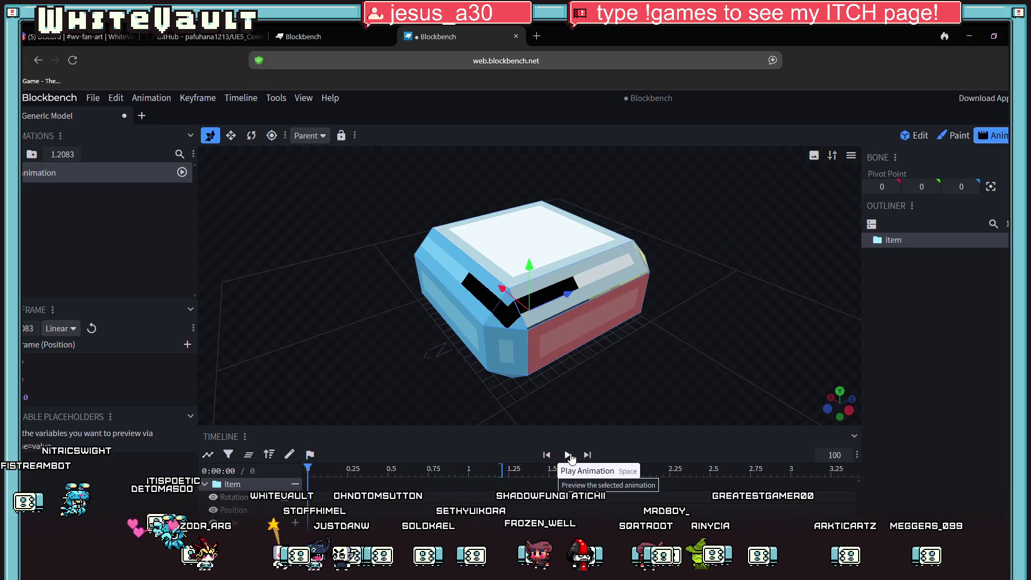
{"action": "left_click", "coordinate": [568, 455]}
{"action": "left_click", "coordinate": [567, 455]}
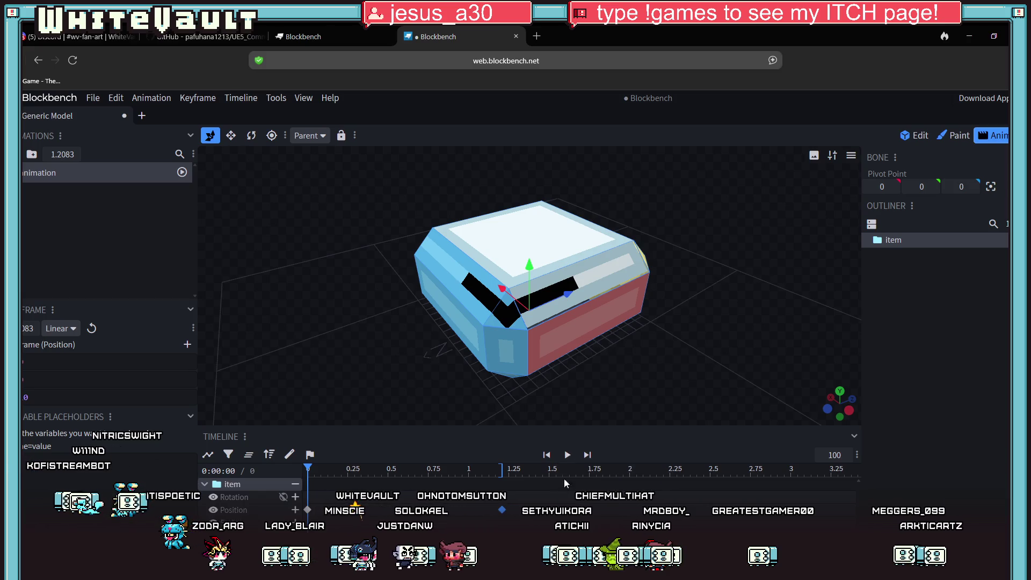
{"action": "left_click", "coordinate": [609, 483]}
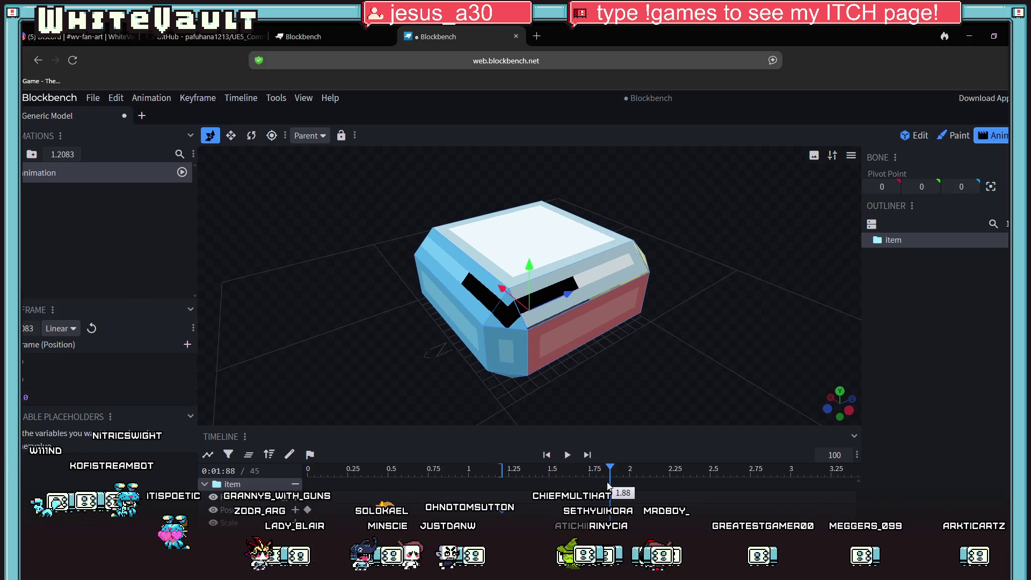
{"action": "left_click", "coordinate": [502, 483]}
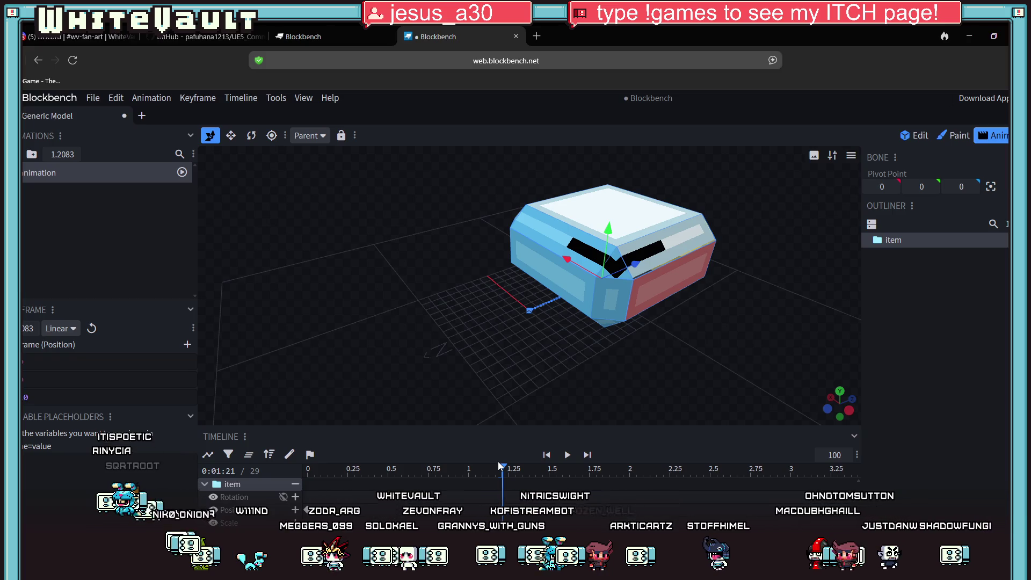
Back in Edit mode, view the cuboid's options and the Add Mesh shapes, then cancel.
{"action": "left_click", "coordinate": [920, 136]}
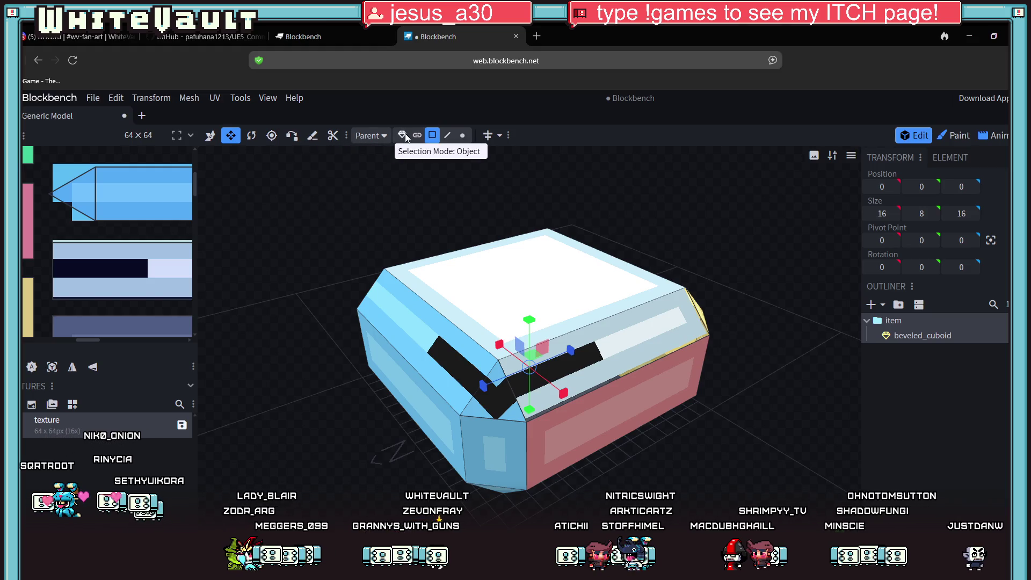
{"action": "right_click", "coordinate": [572, 319]}
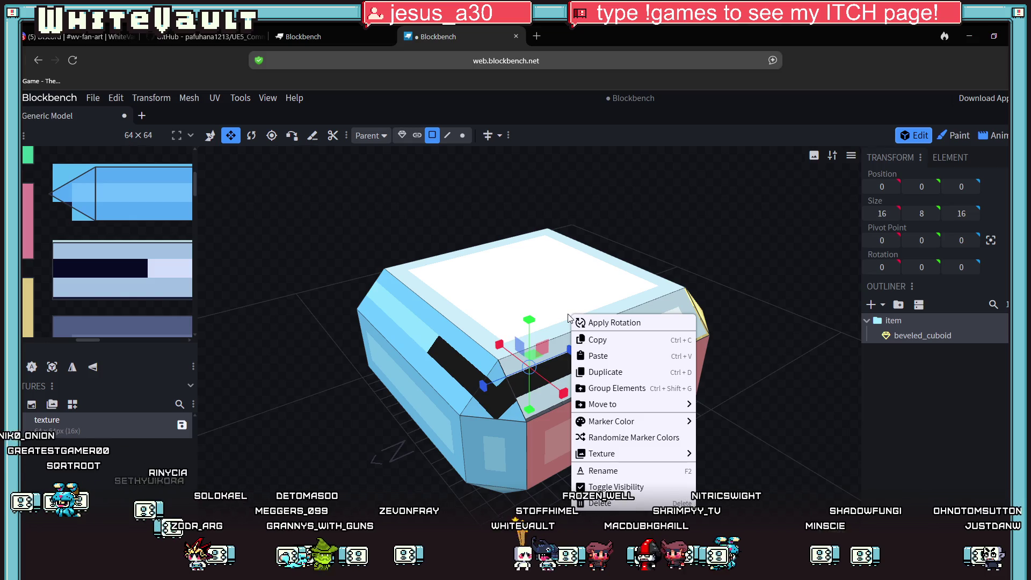
{"action": "left_click", "coordinate": [982, 376]}
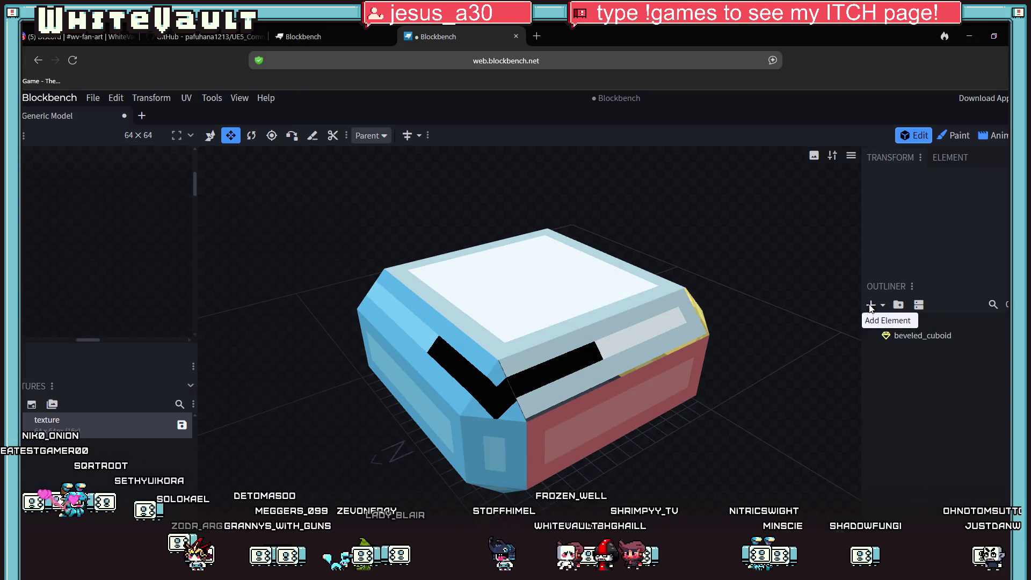
{"action": "left_click", "coordinate": [871, 305]}
{"action": "left_click", "coordinate": [539, 181]}
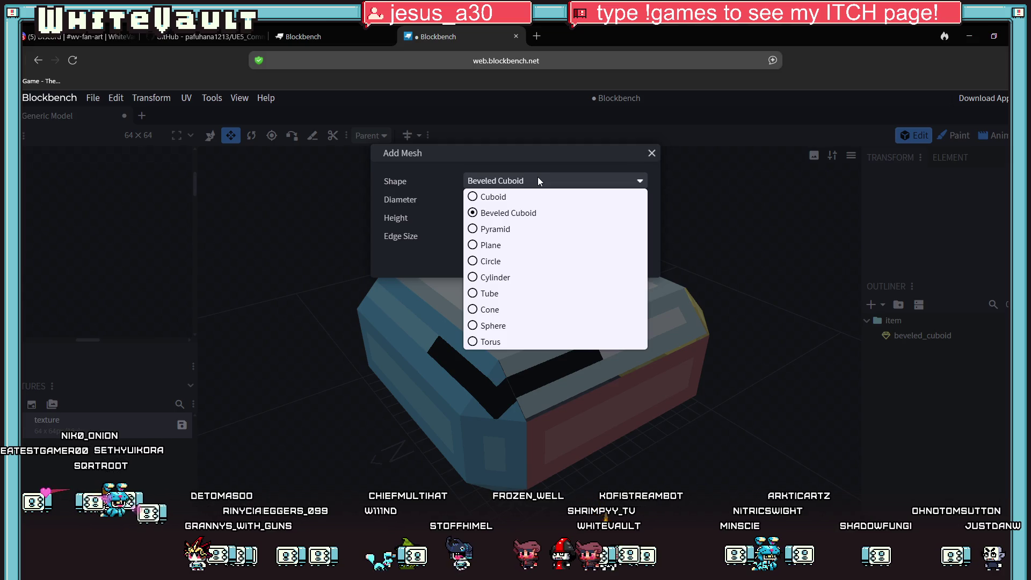
{"action": "left_click", "coordinate": [651, 154]}
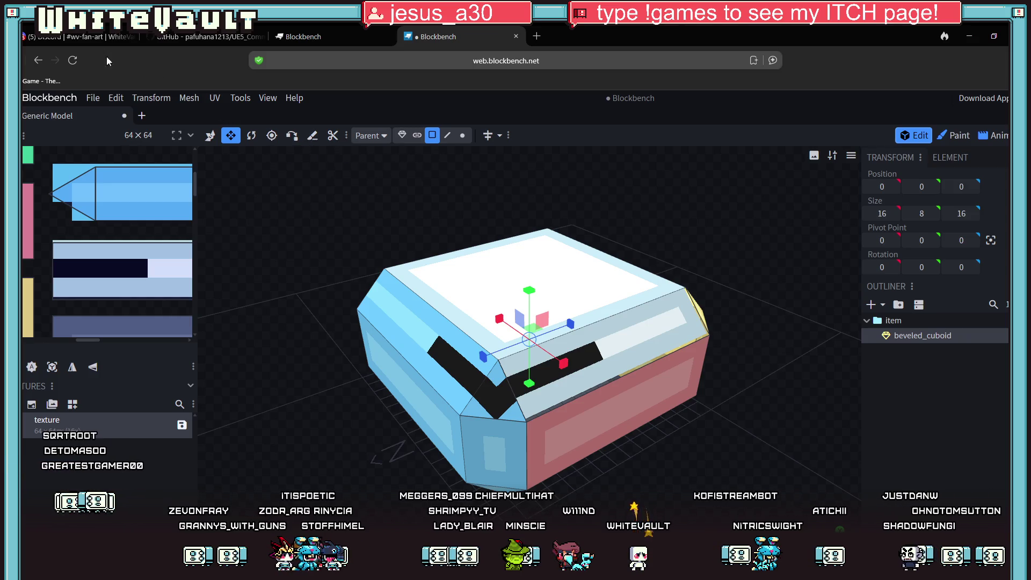
Browse the Transform and File menus, then deselect the beveled cuboid.
{"action": "left_click", "coordinate": [160, 98]}
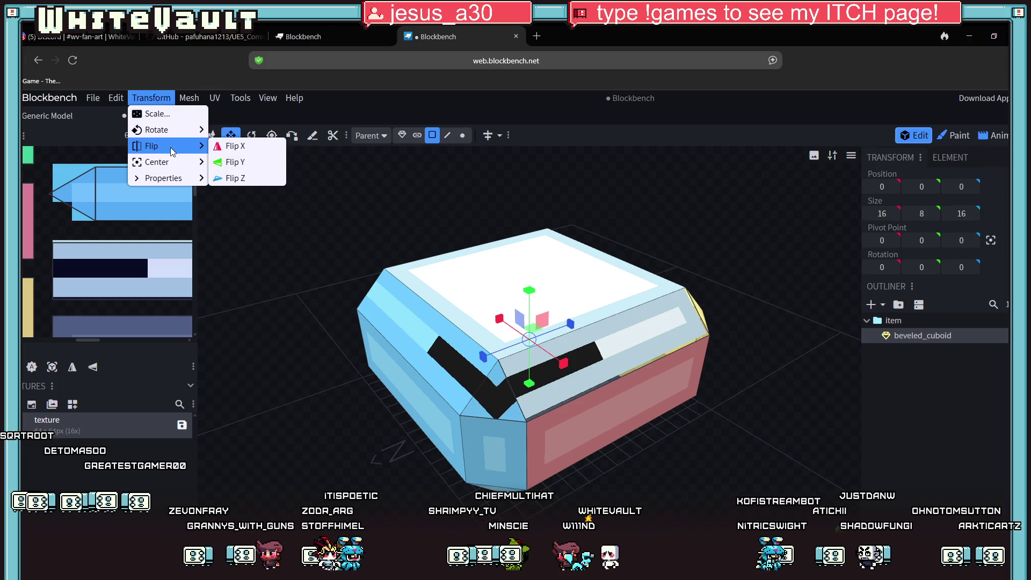
{"action": "mouse_move", "coordinate": [240, 99]}
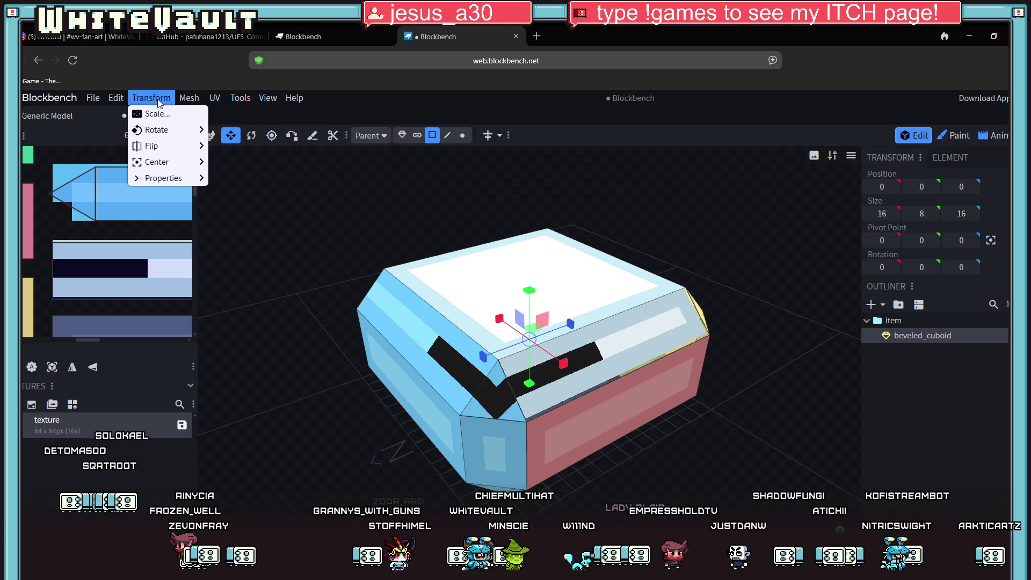
{"action": "mouse_move", "coordinate": [94, 99]}
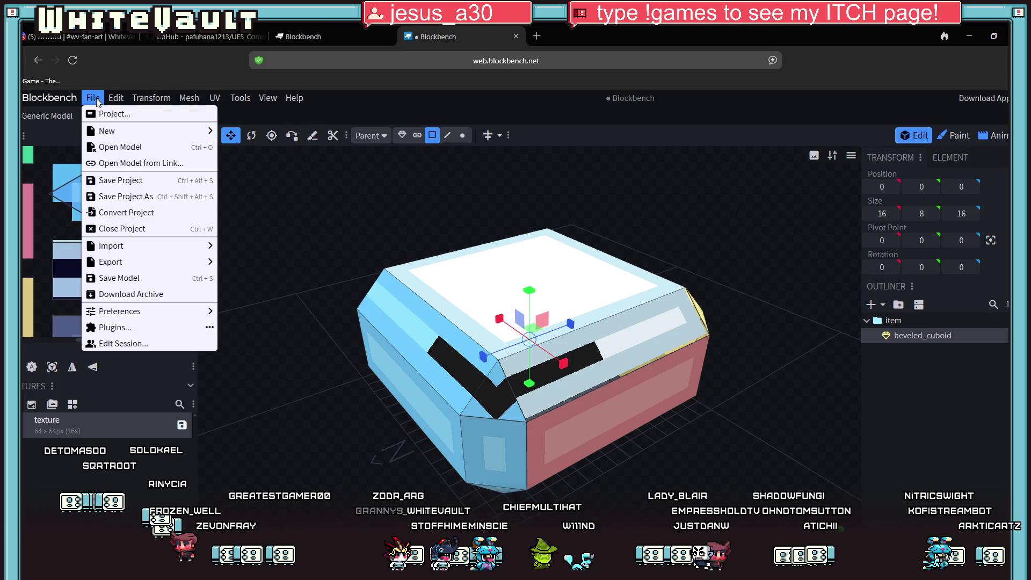
{"action": "left_click", "coordinate": [904, 451]}
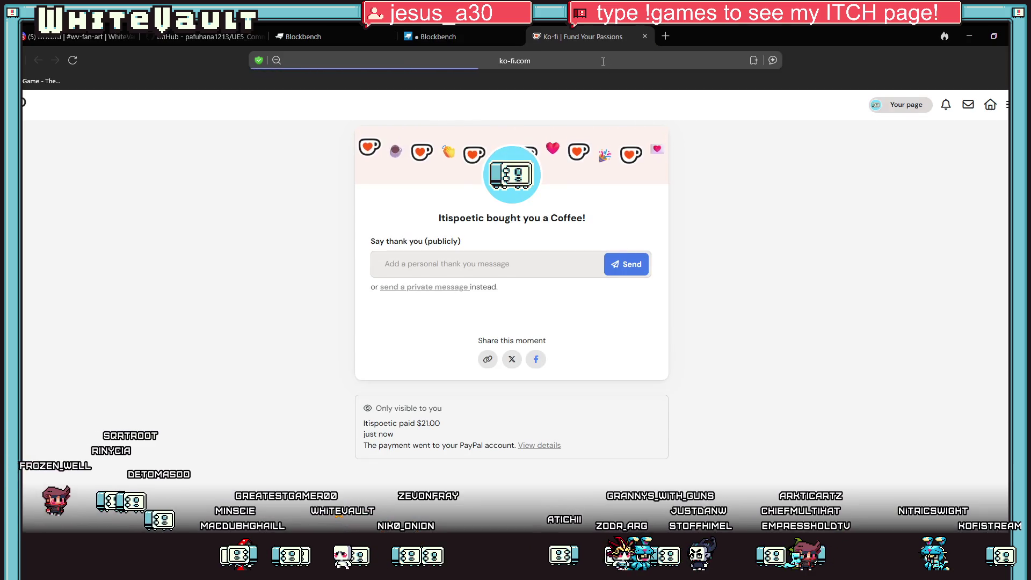
Close the Ko-fi tab to get back to the Blockbench beveled_cuboid model.
{"action": "middle_click", "coordinate": [604, 30]}
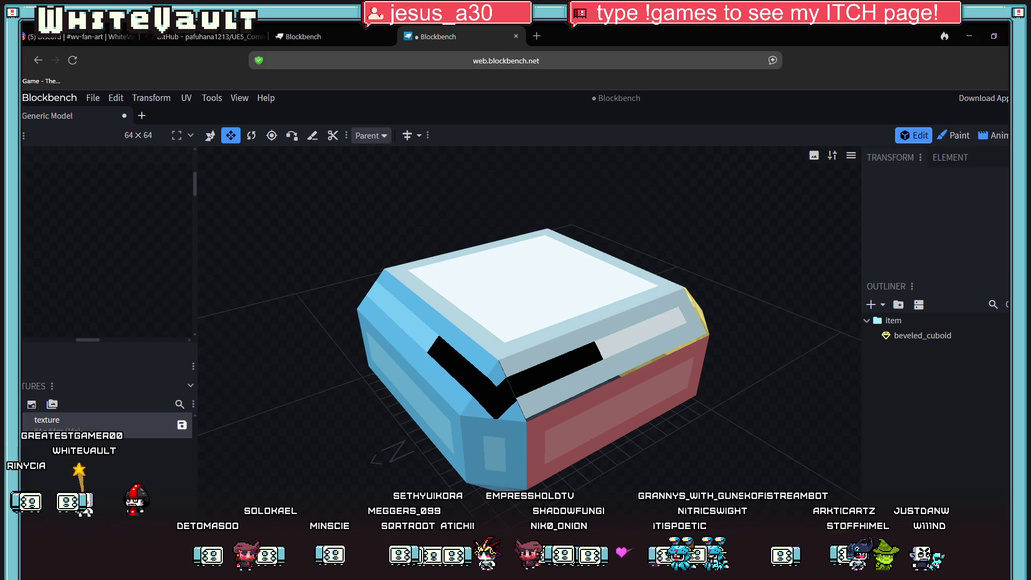
{"action": "scroll", "coordinate": [483, 333], "scroll_direction": "down", "scroll_amount": 3}
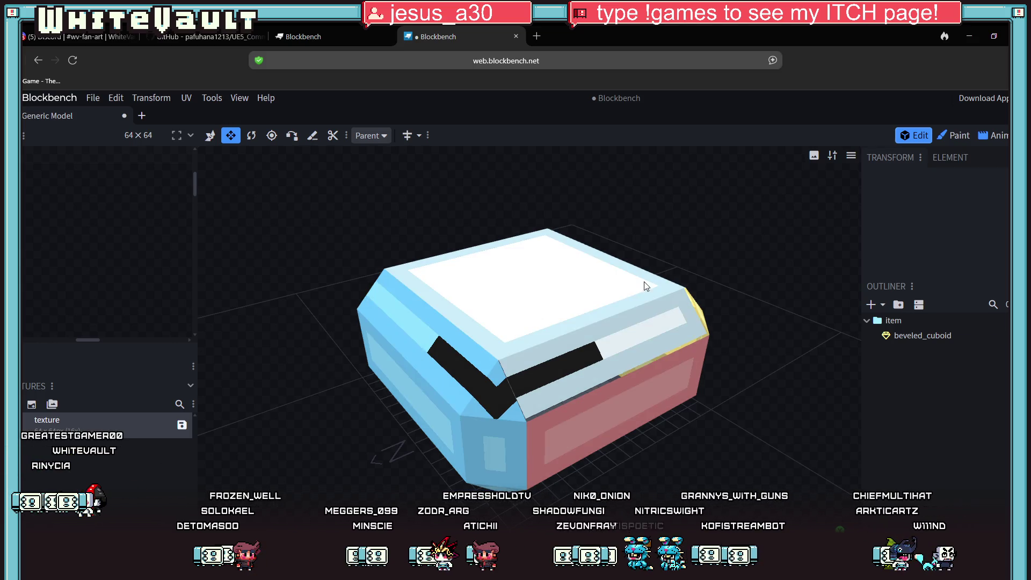
In Animate, stretch the item group taller with the Resize tool to key its scale.
{"action": "left_click", "coordinate": [670, 308]}
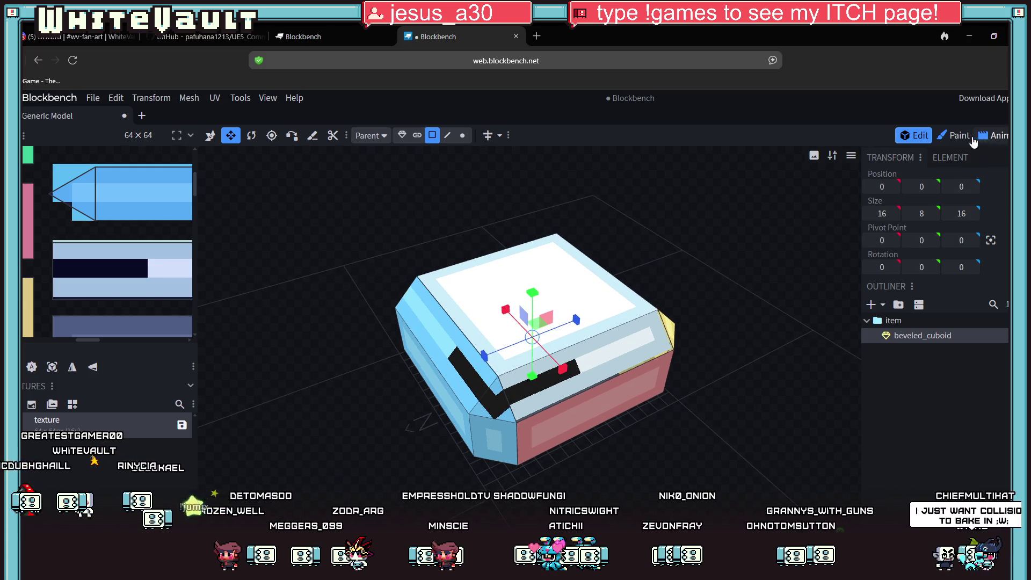
{"action": "left_click", "coordinate": [991, 136]}
{"action": "left_click", "coordinate": [584, 241]}
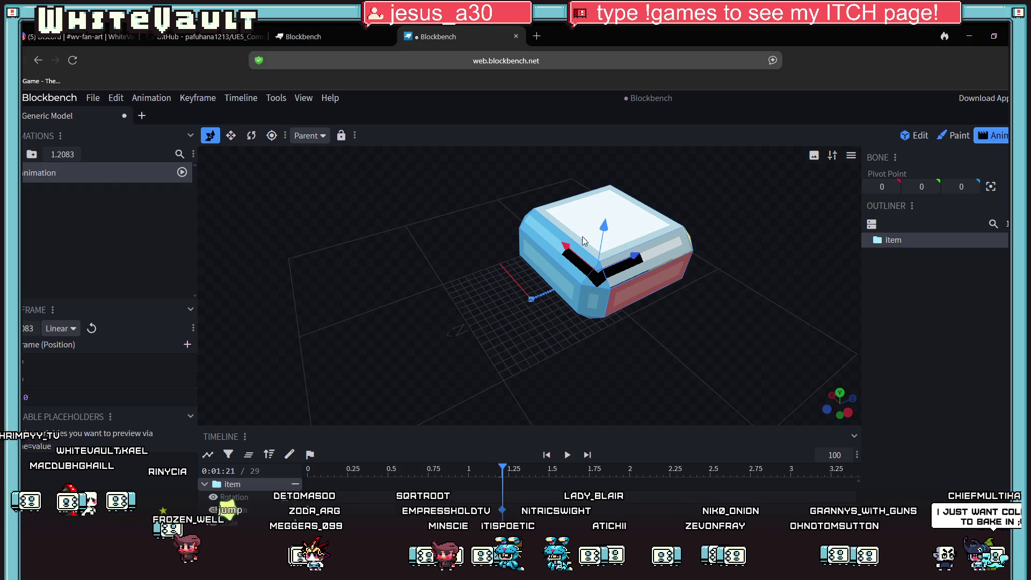
{"action": "left_click", "coordinate": [231, 135]}
{"action": "left_click_drag", "start_coordinate": [616, 227], "coordinate": [616, 196]}
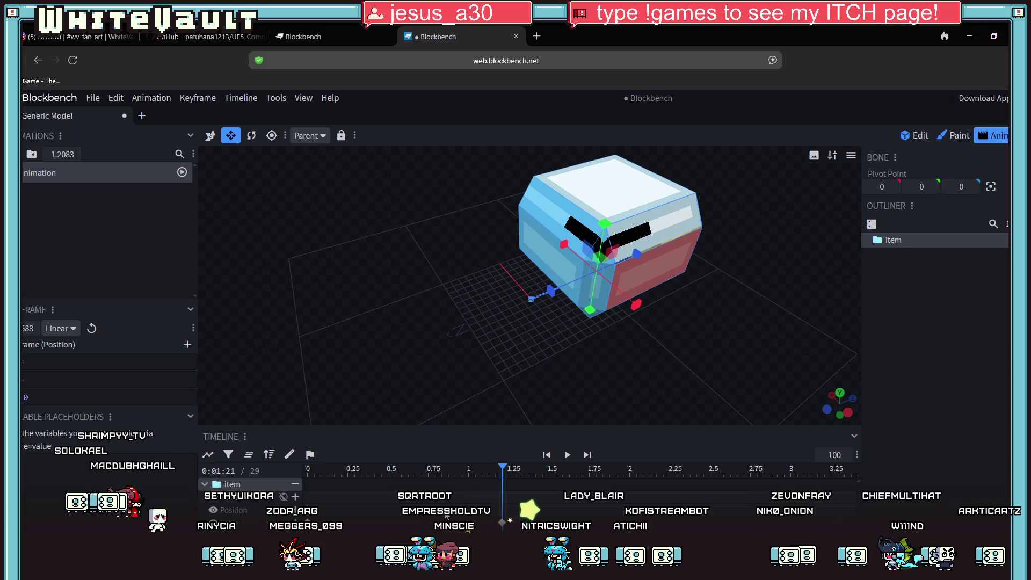
Play the animation preview twice to check the stretch.
{"action": "key", "text": "v"}
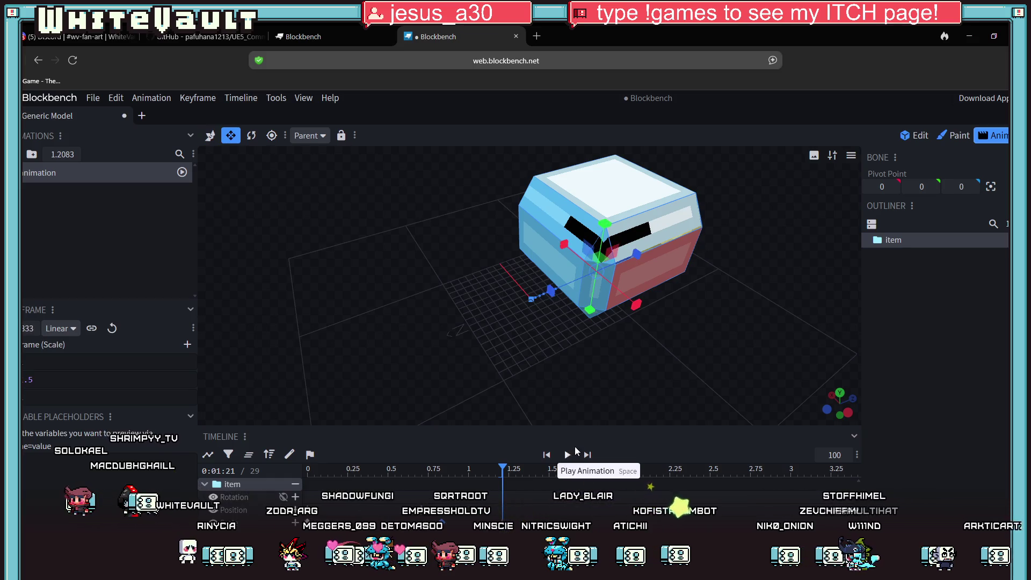
{"action": "key", "text": "s"}
{"action": "left_click", "coordinate": [567, 455]}
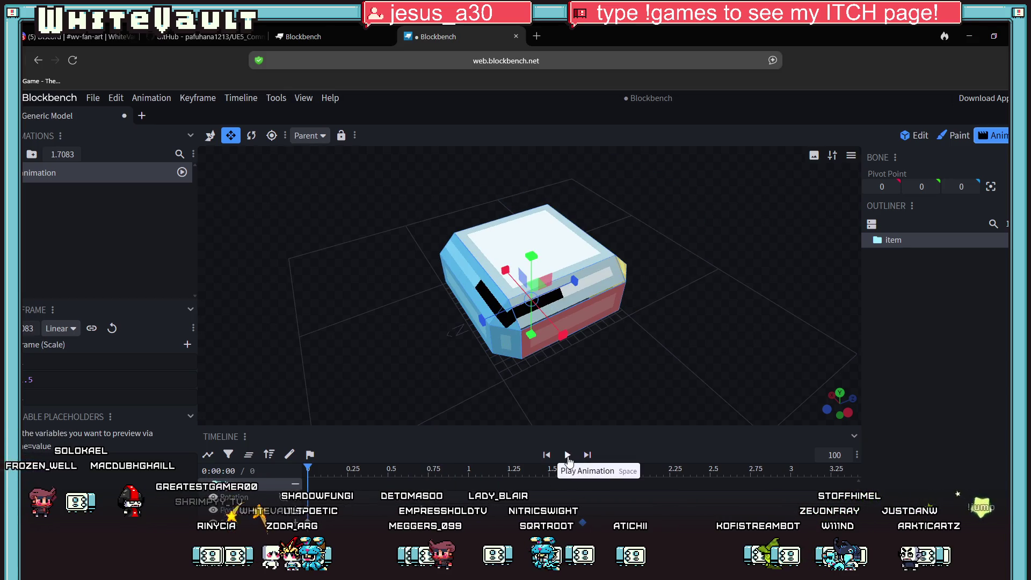
{"action": "left_click", "coordinate": [567, 455]}
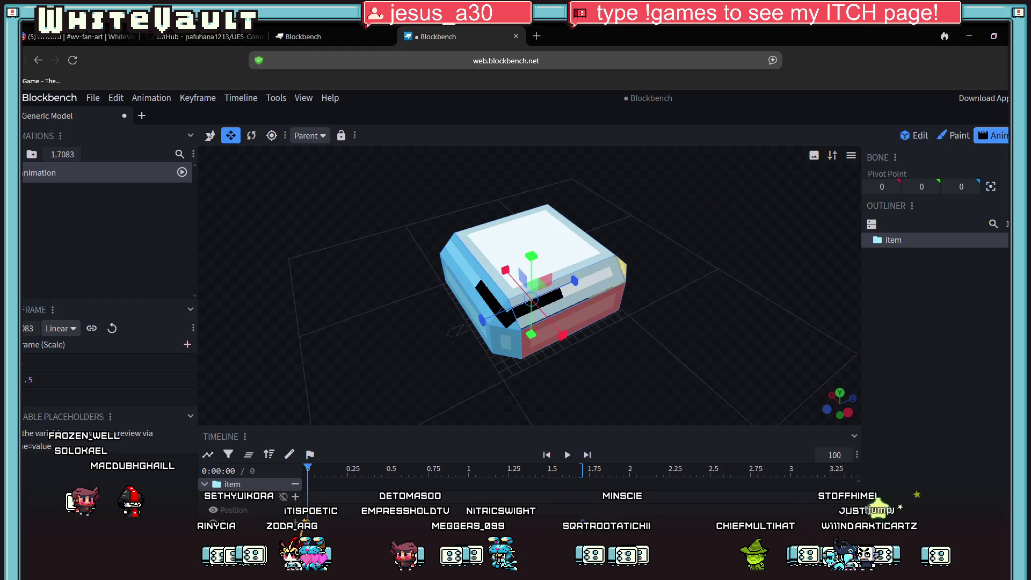
{"action": "key", "text": "v"}
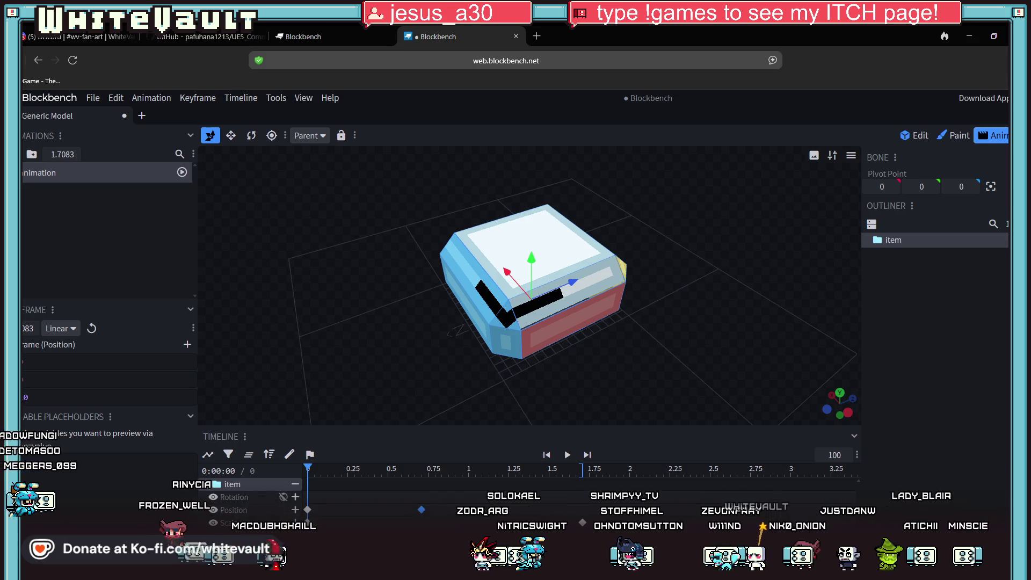
Back in Edit mode, delete the beveled cuboid mesh.
{"action": "left_click", "coordinate": [915, 135]}
{"action": "left_click", "coordinate": [575, 318]}
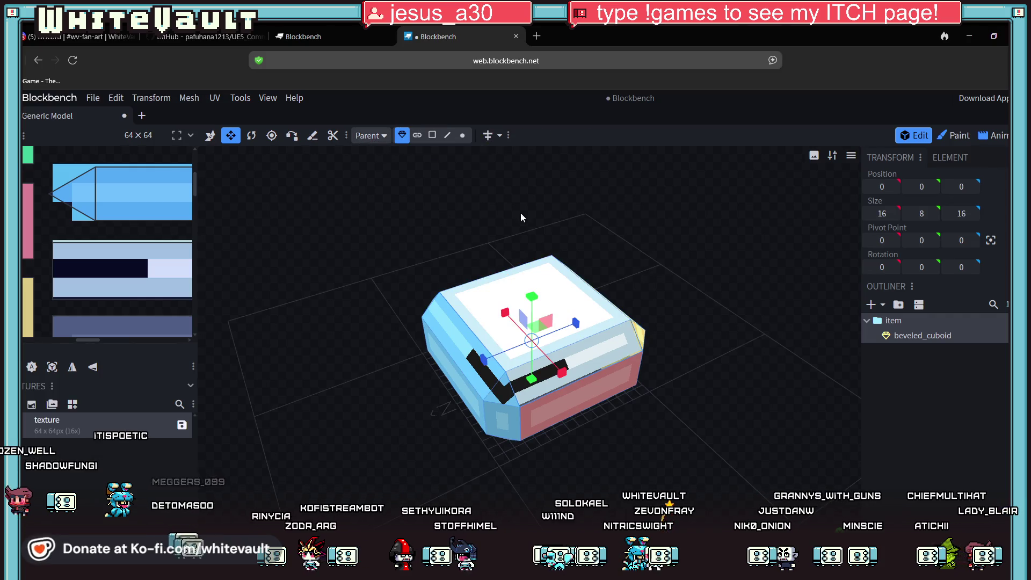
{"action": "key", "text": "Delete"}
{"action": "scroll", "coordinate": [553, 420], "scroll_direction": "up", "scroll_amount": 5}
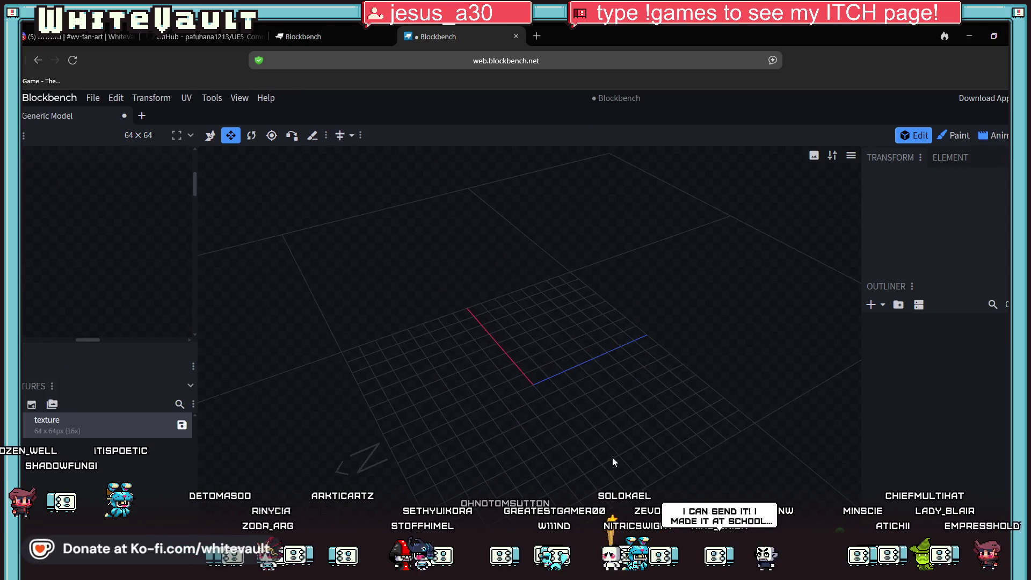
Add a new mesh with its Shape set to Cuboid, 16 × 8 × 16.
{"action": "left_click", "coordinate": [871, 304]}
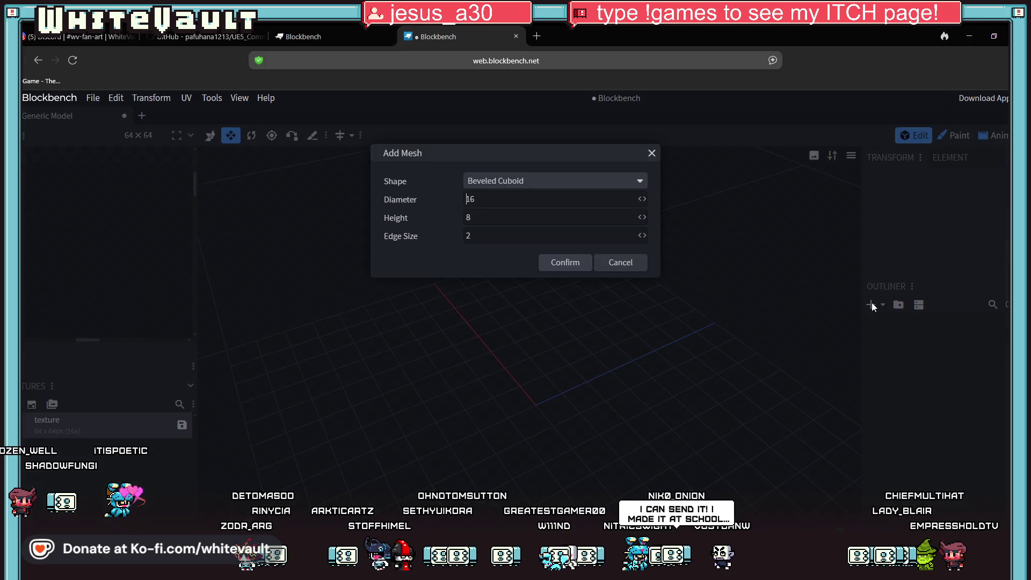
{"action": "left_click", "coordinate": [539, 182]}
{"action": "left_click", "coordinate": [529, 201]}
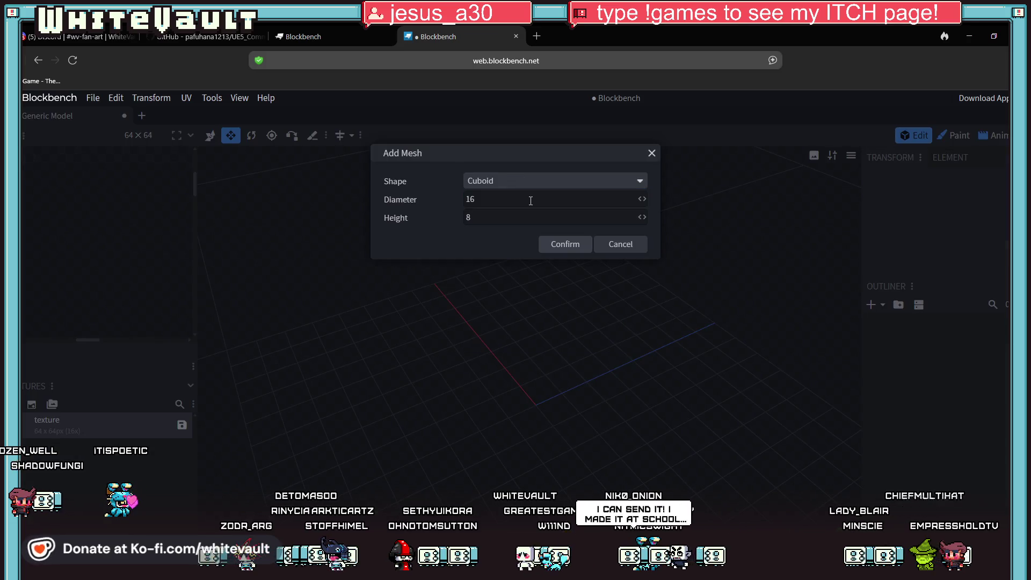
{"action": "left_click", "coordinate": [576, 251]}
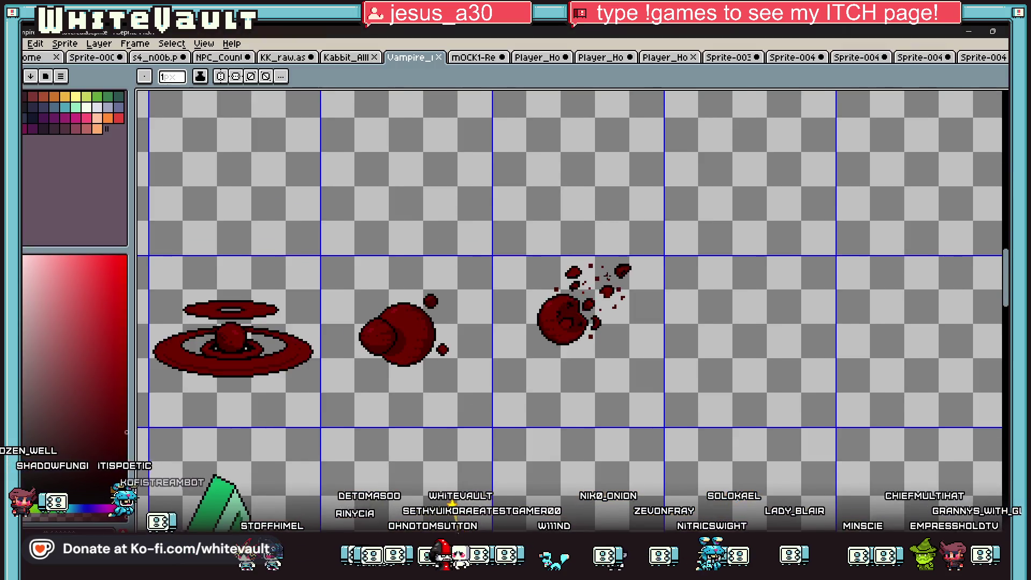
{"action": "scroll", "coordinate": [607, 274], "scroll_direction": "down", "scroll_amount": 5}
{"action": "scroll", "coordinate": [548, 244], "scroll_direction": "up", "scroll_amount": 10}
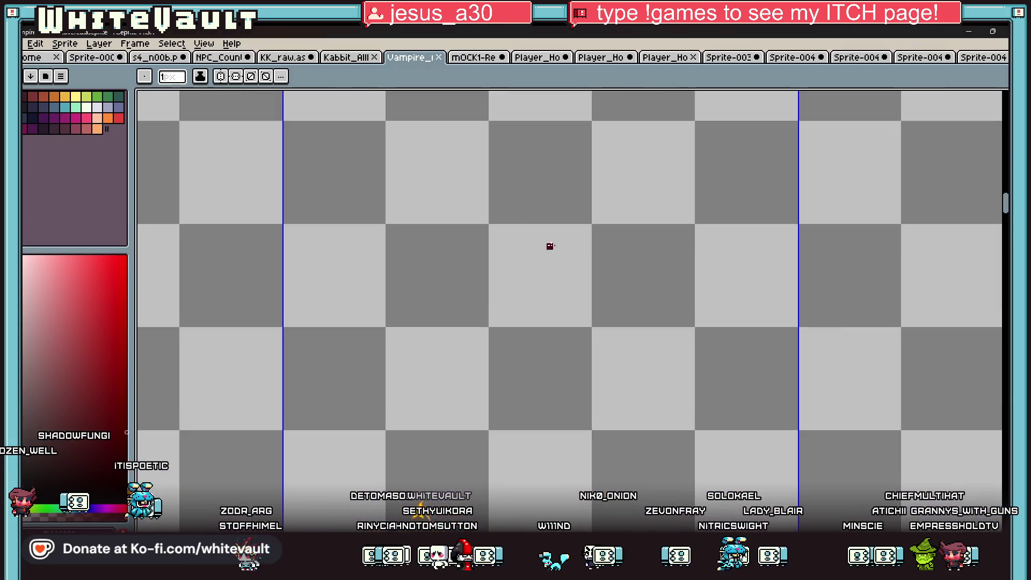
With mirror symmetry, pencil the chest's outer and inner beveled outlines in dark red.
{"action": "scroll", "coordinate": [536, 243], "scroll_direction": "up", "scroll_amount": 2}
{"action": "mouse_move", "coordinate": [534, 247]}
{"action": "left_mouse_down"}
{"action": "mouse_move", "coordinate": [302, 247]}
{"action": "mouse_move", "coordinate": [192, 365]}
{"action": "mouse_move", "coordinate": [302, 449]}
{"action": "mouse_move", "coordinate": [332, 443]}
{"action": "left_mouse_up"}
{"action": "key", "text": "ctrl+z"}
{"action": "mouse_move", "coordinate": [205, 376]}
{"action": "left_mouse_down"}
{"action": "mouse_move", "coordinate": [333, 479]}
{"action": "mouse_move", "coordinate": [538, 479]}
{"action": "left_mouse_up"}
{"action": "mouse_move", "coordinate": [296, 364]}
{"action": "left_mouse_down"}
{"action": "mouse_move", "coordinate": [395, 284]}
{"action": "mouse_move", "coordinate": [659, 279]}
{"action": "left_mouse_up"}
{"action": "mouse_move", "coordinate": [309, 376]}
{"action": "left_mouse_down"}
{"action": "mouse_move", "coordinate": [347, 415]}
{"action": "mouse_move", "coordinate": [538, 428]}
{"action": "left_mouse_up"}
Draw the vertical sides and joining horizontal bars of the front and top panels.
{"action": "left_click_drag", "start_coordinate": [476, 493], "coordinate": [512, 412]}
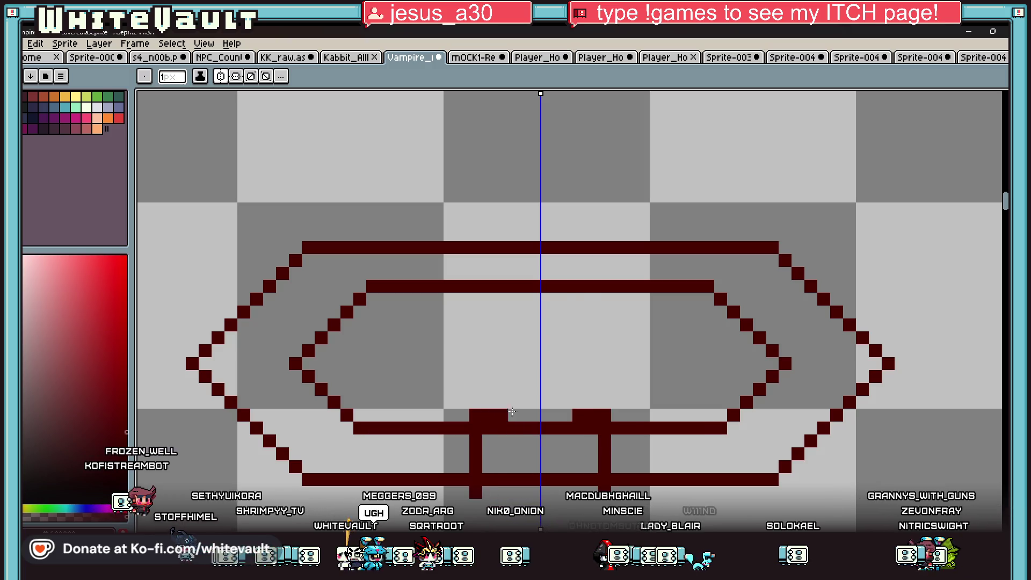
{"action": "mouse_move", "coordinate": [477, 302]}
{"action": "left_mouse_down"}
{"action": "mouse_move", "coordinate": [478, 235]}
{"action": "mouse_move", "coordinate": [537, 221]}
{"action": "left_mouse_up"}
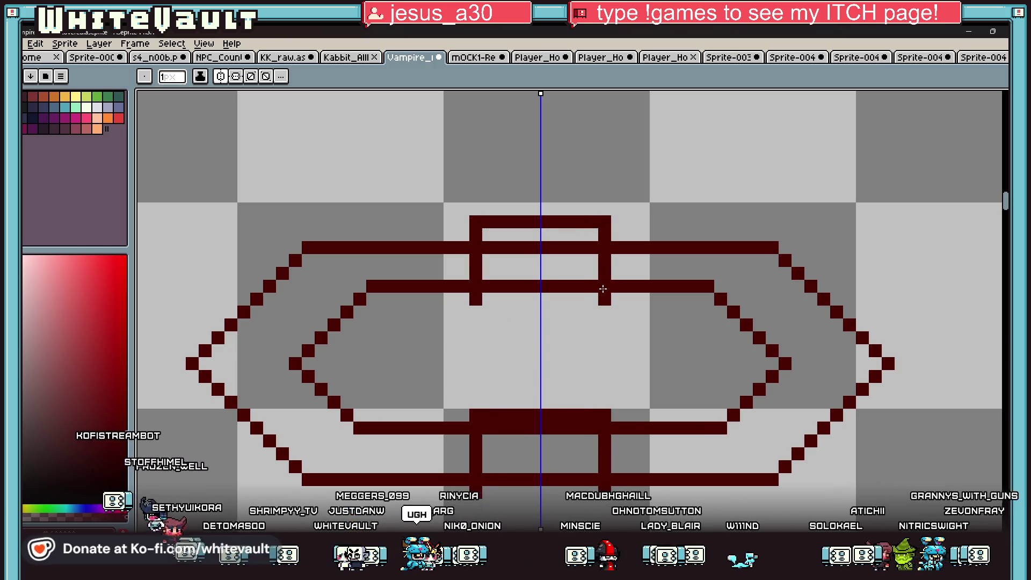
{"action": "left_click_drag", "start_coordinate": [537, 299], "coordinate": [444, 299]}
{"action": "scroll", "coordinate": [486, 302], "scroll_direction": "down", "scroll_amount": 3}
{"action": "scroll", "coordinate": [480, 358], "scroll_direction": "up", "scroll_amount": 2}
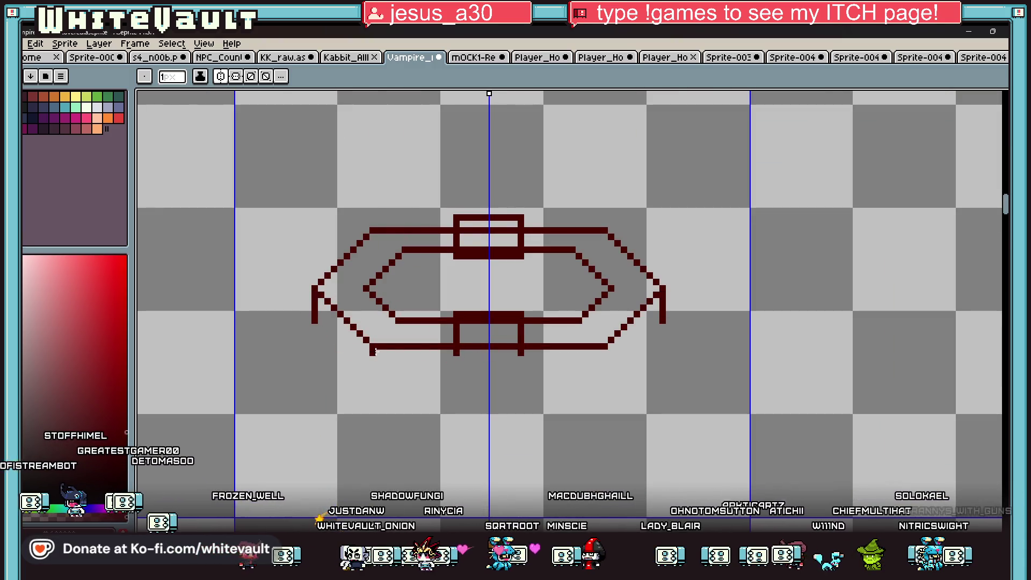
Redraw the lower leg bar, steeper lower diagonals and bottom edge, then return to Blockbench.
{"action": "key", "text": "ctrl+z"}
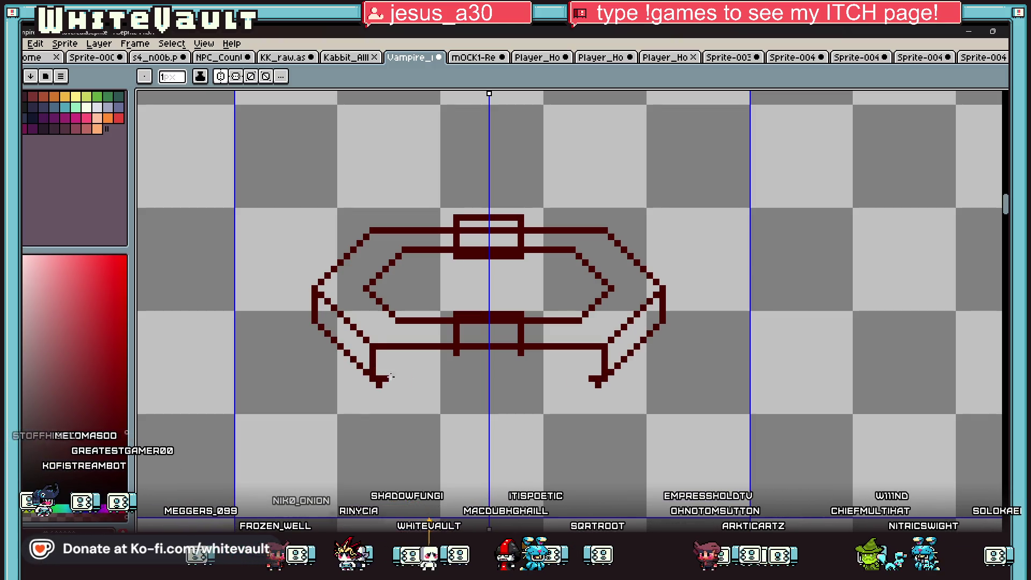
{"action": "left_click_drag", "start_coordinate": [390, 377], "coordinate": [486, 379]}
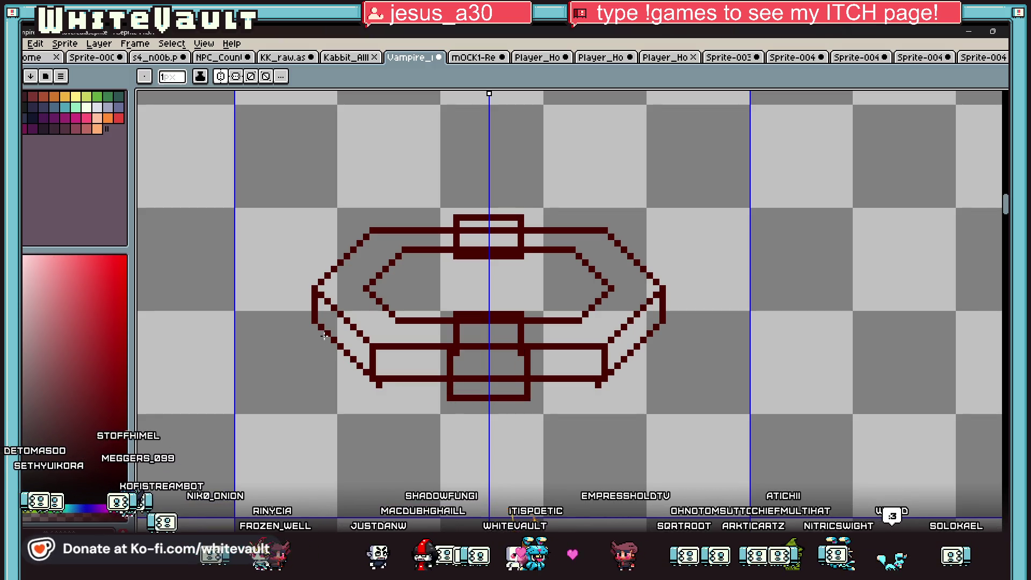
{"action": "left_click_drag", "start_coordinate": [363, 386], "coordinate": [383, 408]}
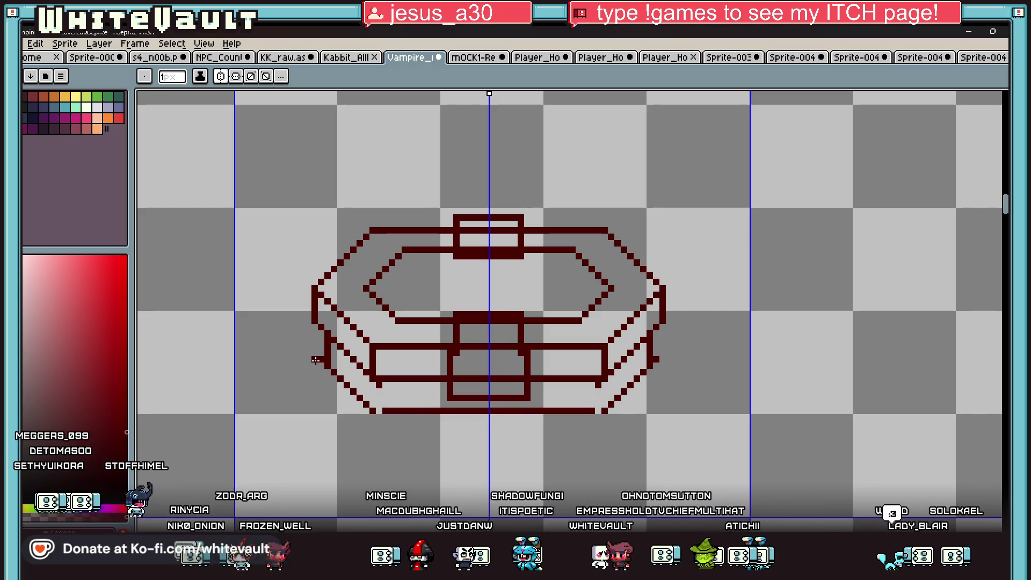
{"action": "left_click_drag", "start_coordinate": [374, 438], "coordinate": [609, 438]}
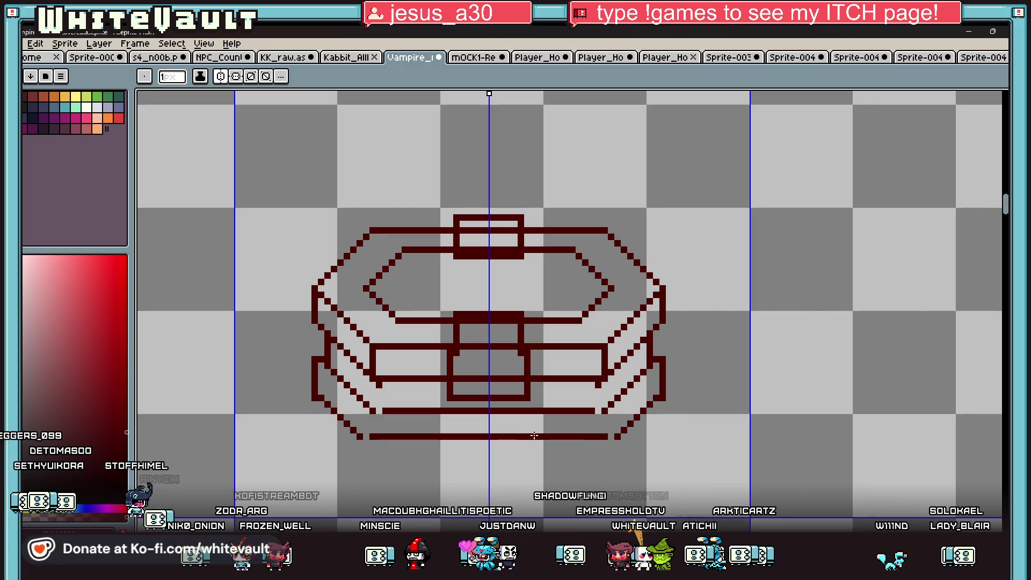
{"action": "scroll", "coordinate": [544, 426], "scroll_direction": "down", "scroll_amount": 3}
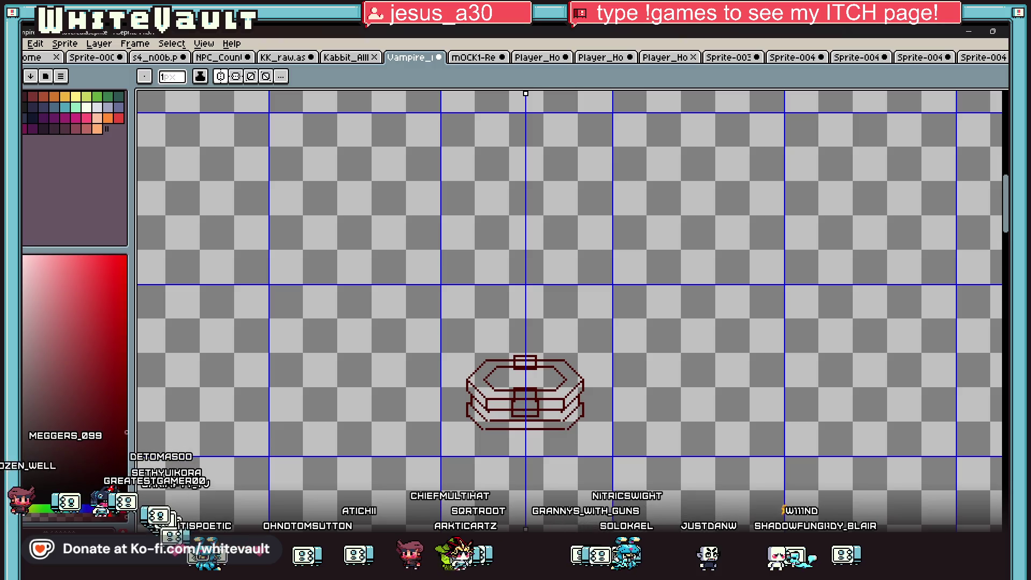
{"action": "mouse_move", "coordinate": [481, 570]}
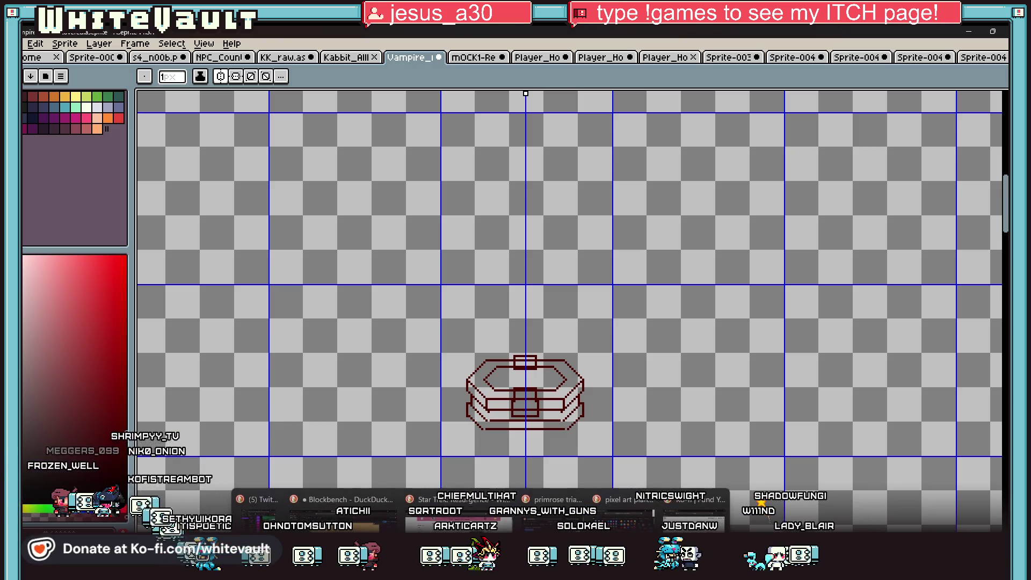
{"action": "left_click", "coordinate": [344, 513]}
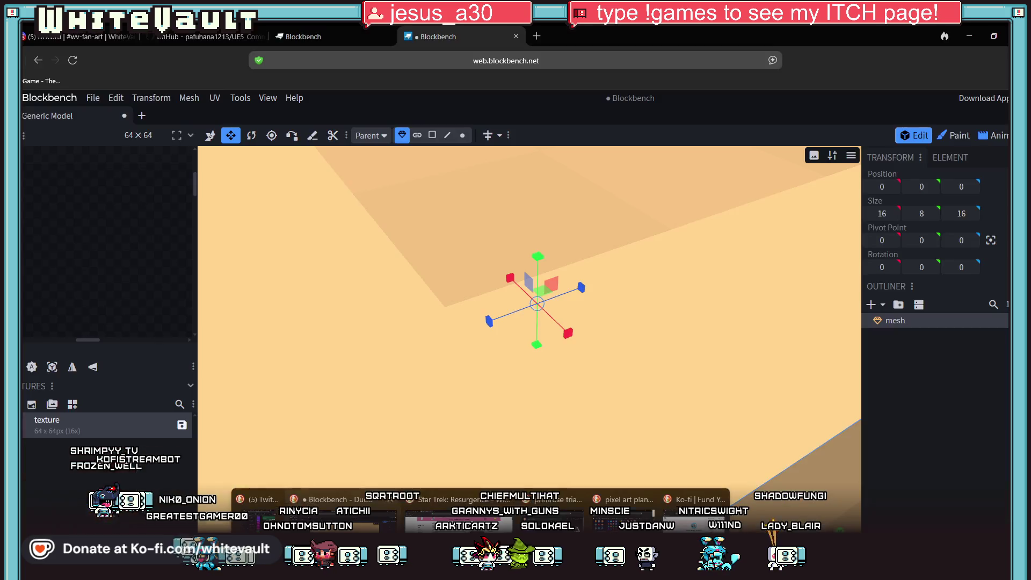
In Face mode, pull the cuboid's right face inward with Resize to narrow it.
{"action": "left_click_drag", "start_coordinate": [661, 383], "coordinate": [690, 426]}
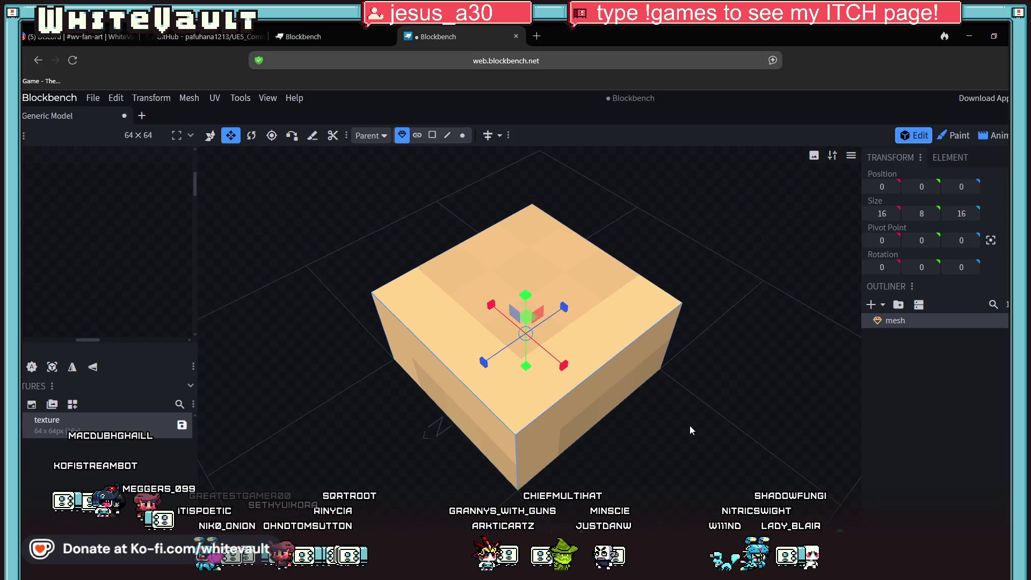
{"action": "left_click", "coordinate": [433, 135]}
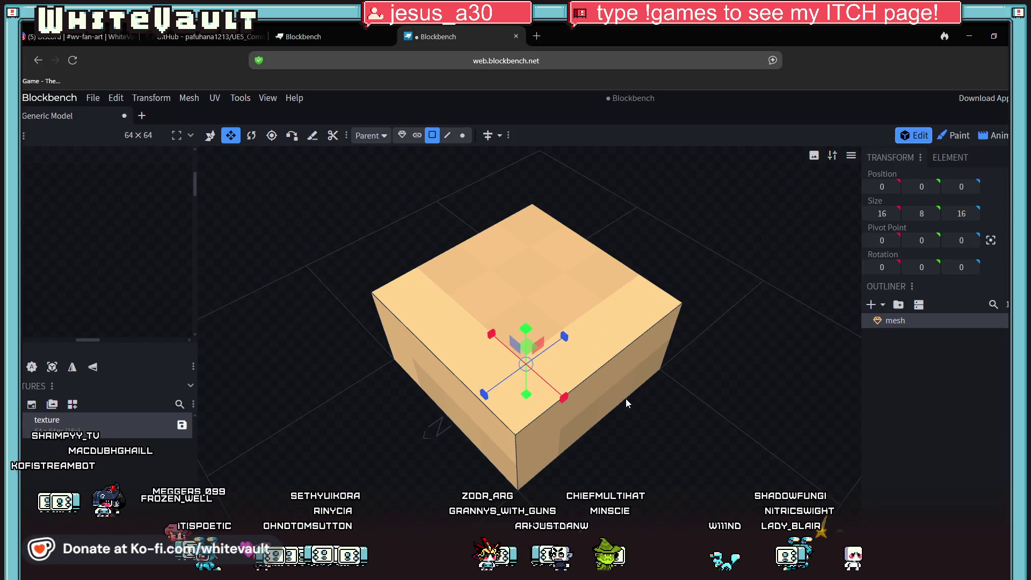
{"action": "left_click", "coordinate": [626, 398]}
{"action": "left_click", "coordinate": [210, 135]}
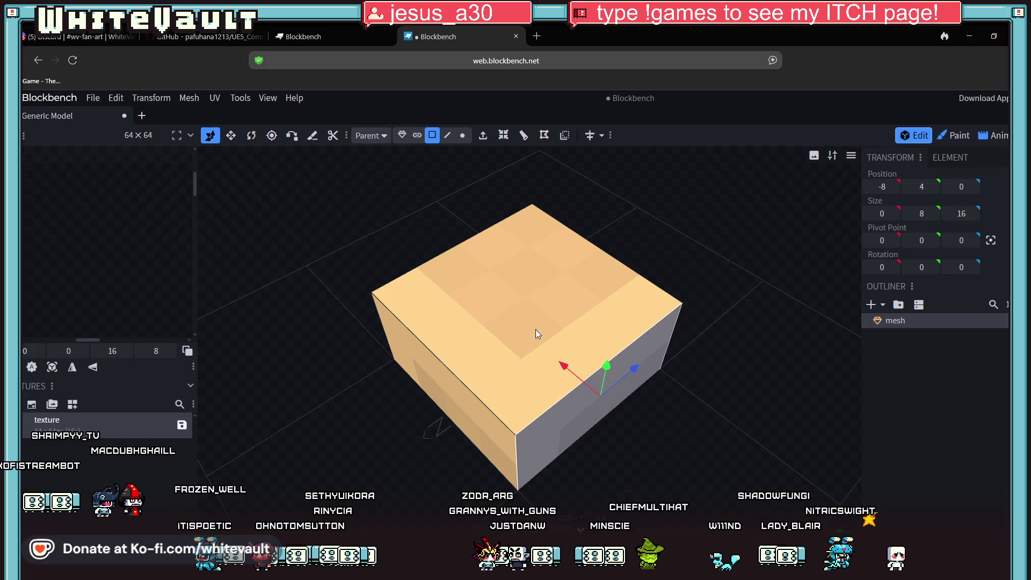
{"action": "left_click_drag", "start_coordinate": [567, 368], "coordinate": [469, 305]}
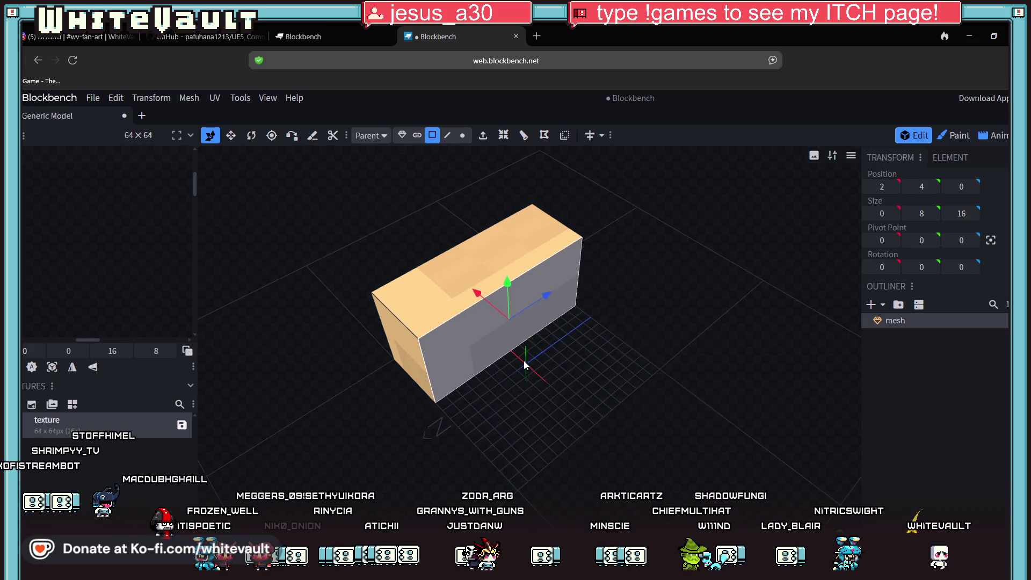
Drag the top face down to flatten the cuboid into a thin slab.
{"action": "left_click_drag", "start_coordinate": [525, 357], "coordinate": [480, 289]}
{"action": "left_click", "coordinate": [480, 289]}
{"action": "left_click_drag", "start_coordinate": [453, 169], "coordinate": [473, 292]}
{"action": "mouse_move", "coordinate": [498, 402]}
{"action": "left_mouse_down"}
{"action": "mouse_move", "coordinate": [651, 353]}
{"action": "mouse_move", "coordinate": [641, 383]}
{"action": "mouse_move", "coordinate": [583, 323]}
{"action": "mouse_move", "coordinate": [598, 367]}
{"action": "mouse_move", "coordinate": [760, 465]}
{"action": "mouse_move", "coordinate": [636, 486]}
{"action": "mouse_move", "coordinate": [485, 358]}
{"action": "left_mouse_up"}
{"action": "left_click", "coordinate": [469, 308]}
{"action": "mouse_move", "coordinate": [475, 295]}
{"action": "left_mouse_down"}
{"action": "mouse_move", "coordinate": [578, 405]}
{"action": "mouse_move", "coordinate": [416, 404]}
{"action": "mouse_move", "coordinate": [349, 376]}
{"action": "mouse_move", "coordinate": [414, 453]}
{"action": "mouse_move", "coordinate": [470, 436]}
{"action": "mouse_move", "coordinate": [389, 495]}
{"action": "mouse_move", "coordinate": [355, 462]}
{"action": "mouse_move", "coordinate": [405, 380]}
{"action": "mouse_move", "coordinate": [454, 407]}
{"action": "mouse_move", "coordinate": [404, 453]}
{"action": "mouse_move", "coordinate": [366, 447]}
{"action": "left_mouse_up"}
{"action": "scroll", "coordinate": [456, 412], "scroll_direction": "up", "scroll_amount": 3}
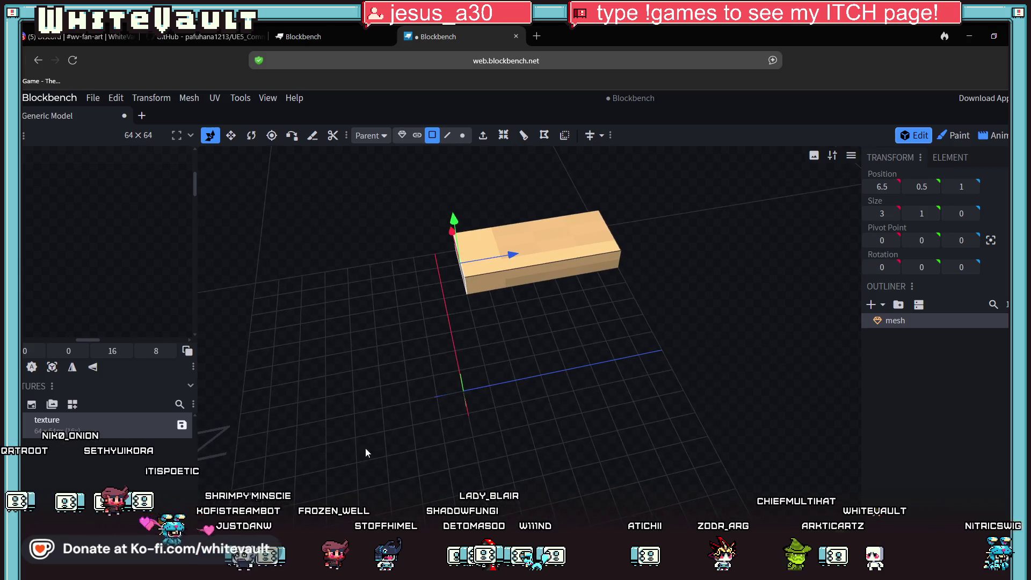
In Object mode, move the slab along the Z axis to position -4.
{"action": "left_click", "coordinate": [402, 134]}
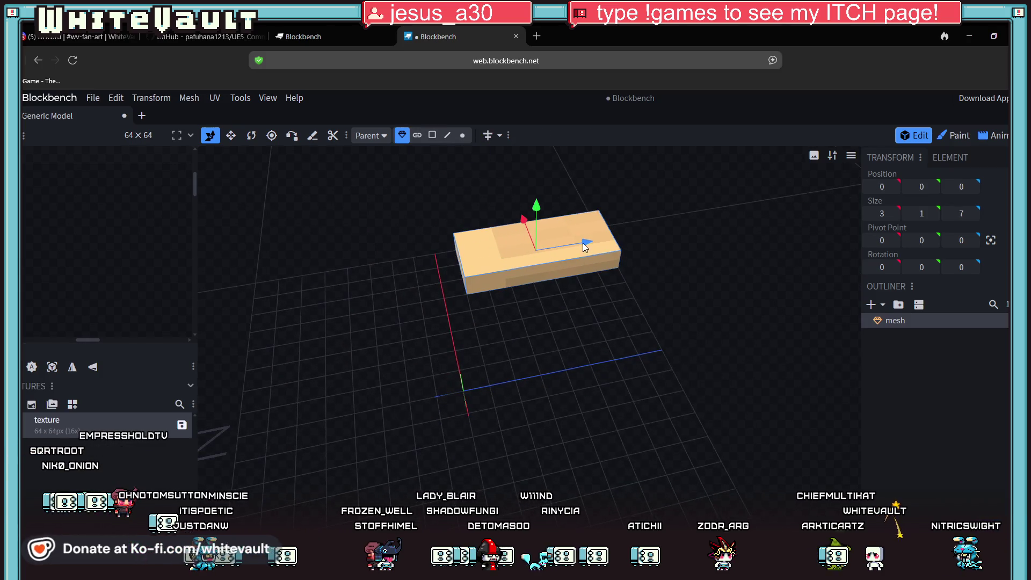
{"action": "left_click_drag", "start_coordinate": [573, 263], "coordinate": [487, 253]}
{"action": "mouse_move", "coordinate": [483, 350]}
{"action": "left_mouse_down"}
{"action": "mouse_move", "coordinate": [460, 337]}
{"action": "mouse_move", "coordinate": [604, 431]}
{"action": "left_mouse_up"}
{"action": "scroll", "coordinate": [525, 407], "scroll_direction": "up", "scroll_amount": 4}
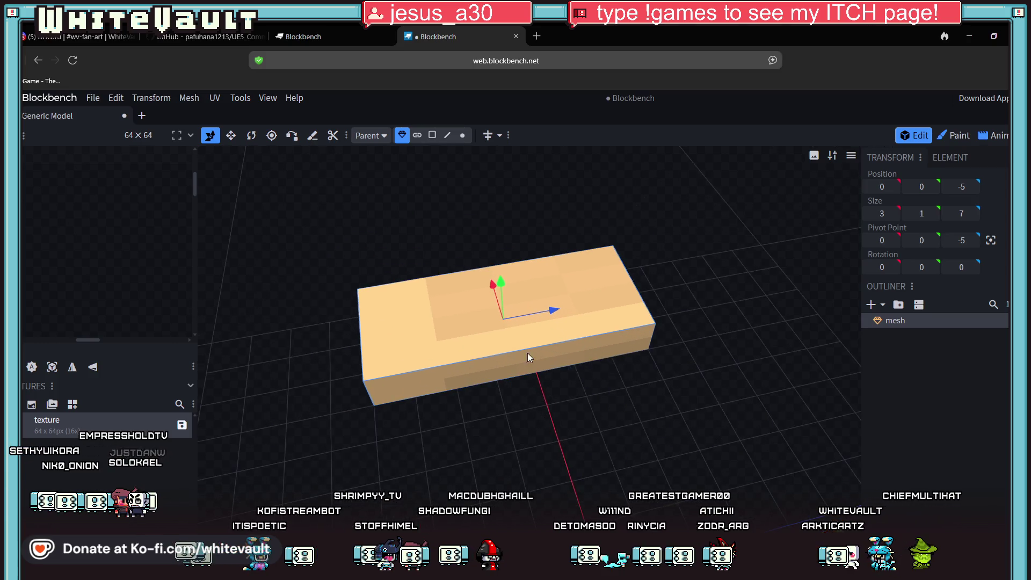
{"action": "left_click_drag", "start_coordinate": [554, 311], "coordinate": [568, 305]}
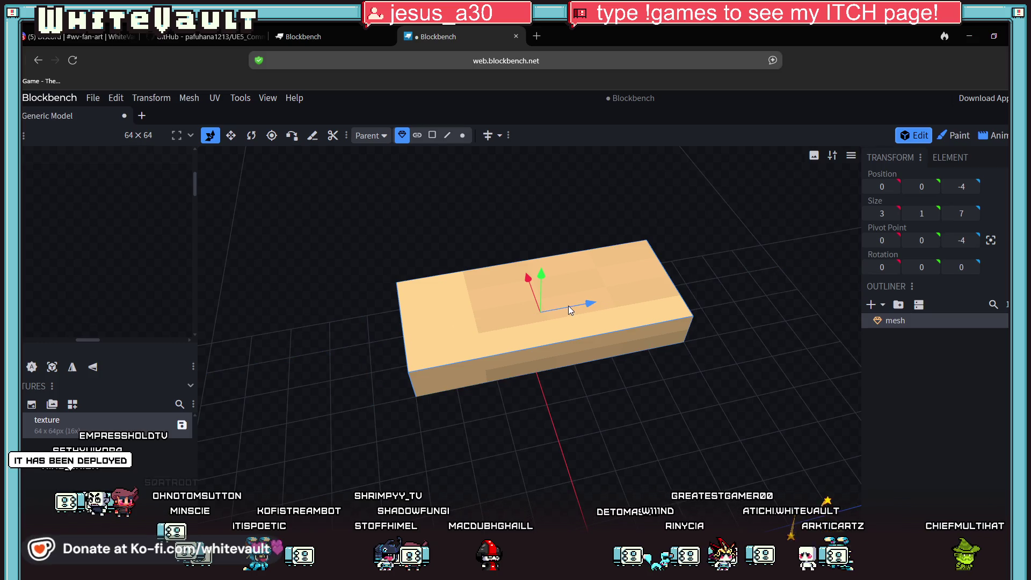
{"action": "mouse_move", "coordinate": [676, 408]}
{"action": "left_mouse_down"}
{"action": "mouse_move", "coordinate": [598, 398]}
{"action": "mouse_move", "coordinate": [653, 434]}
{"action": "left_mouse_up"}
{"action": "right_click_drag", "start_coordinate": [653, 435], "coordinate": [382, 318]}
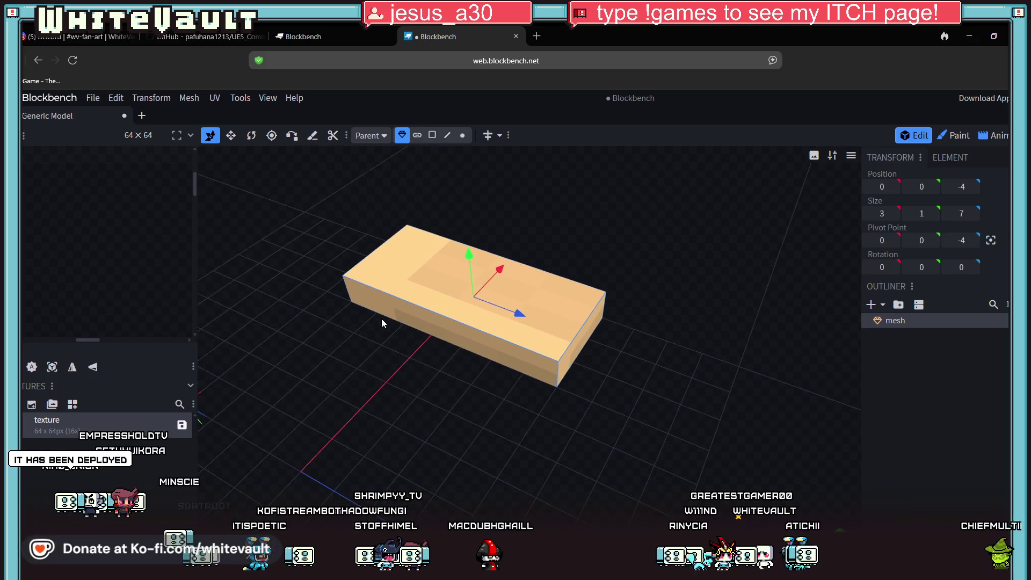
Extrude the slab's end face with Shift+E, then undo the extrusion.
{"action": "left_click", "coordinate": [433, 135]}
{"action": "left_click", "coordinate": [585, 337]}
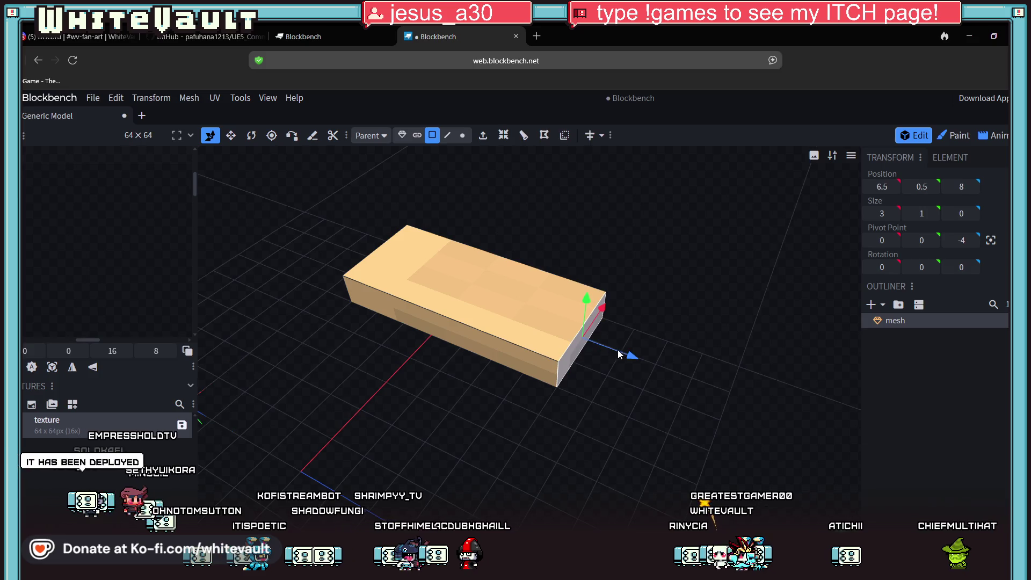
{"action": "key", "text": "shift+e"}
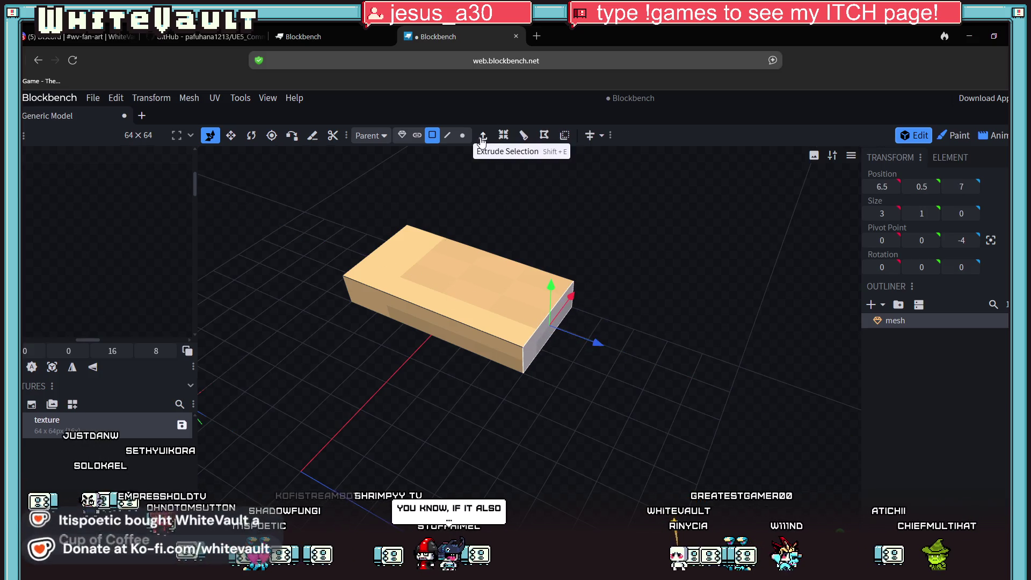
{"action": "key", "text": "ctrl+z"}
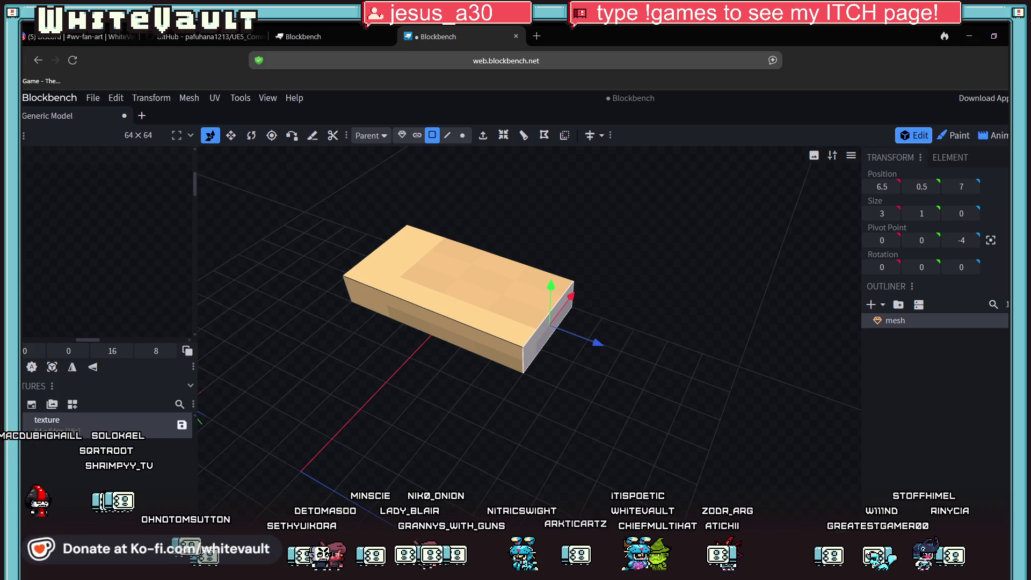
{"action": "left_click_drag", "start_coordinate": [381, 418], "coordinate": [439, 446]}
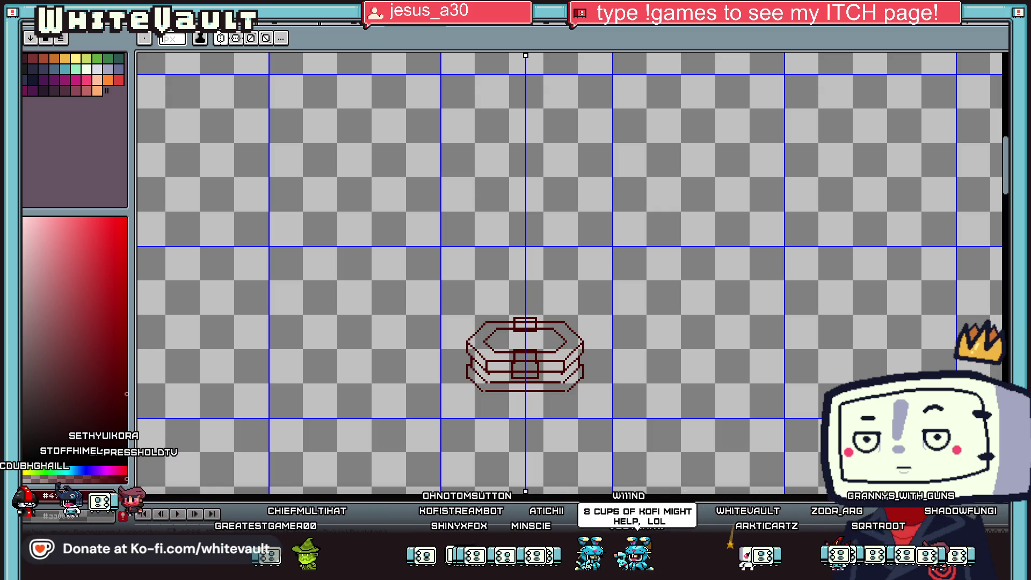
Open Aseprite's File menu over the finished chest outline.
{"action": "left_click", "coordinate": [30, 38]}
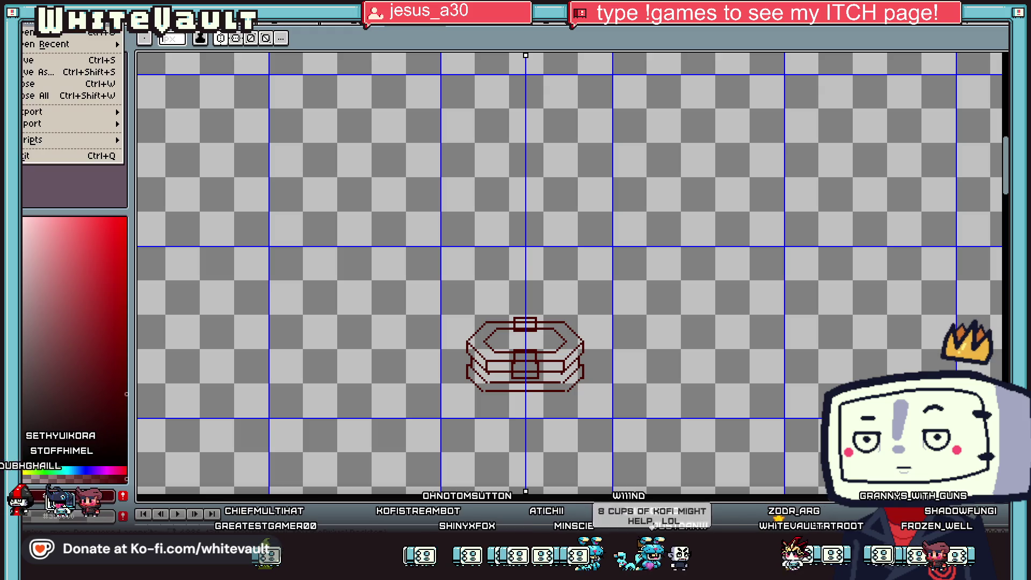
Create a new blank sprite and paste in the fan-art sketch photo as reference.
{"action": "left_click", "coordinate": [35, 44]}
{"action": "left_click", "coordinate": [484, 368]}
{"action": "key", "text": "ctrl+v"}
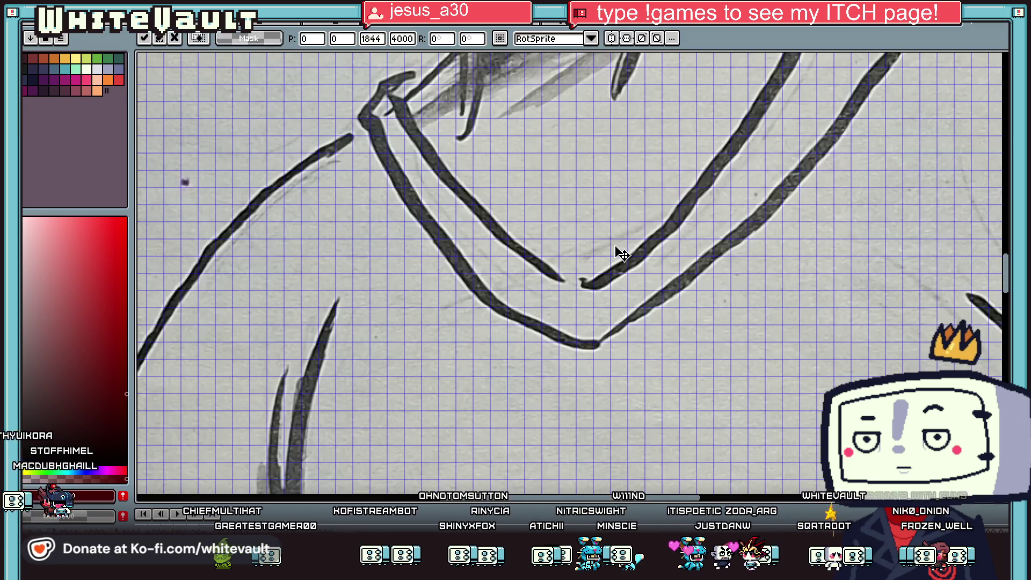
{"action": "scroll", "coordinate": [615, 253], "scroll_direction": "down", "scroll_amount": 5}
{"action": "key", "text": "Return"}
{"action": "scroll", "coordinate": [603, 220], "scroll_direction": "up", "scroll_amount": 3}
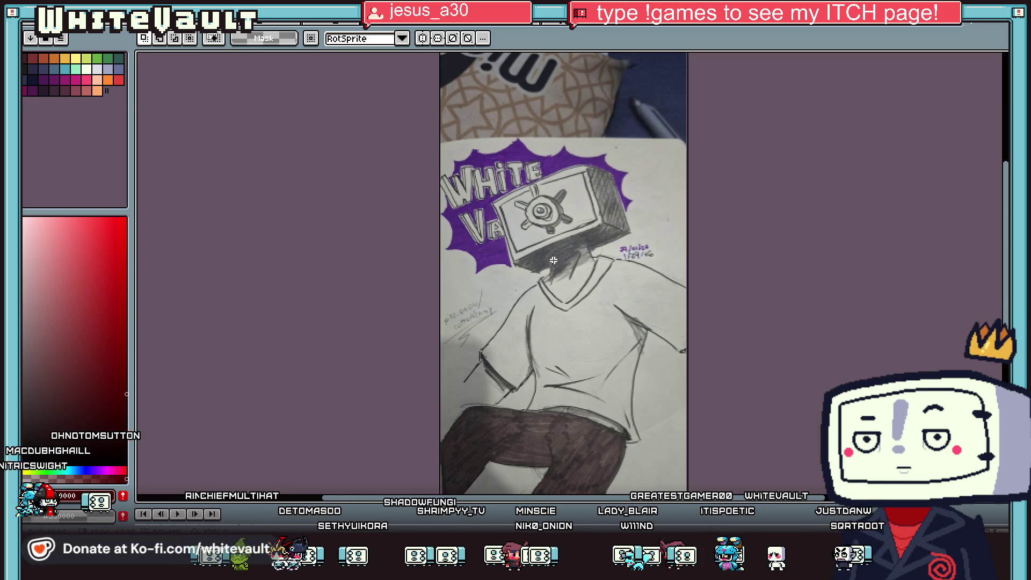
Cycle sprite tabs to the purple-hooded sprite sheet, then Alt+Tab to Blockbench.
{"action": "key", "text": "Return"}
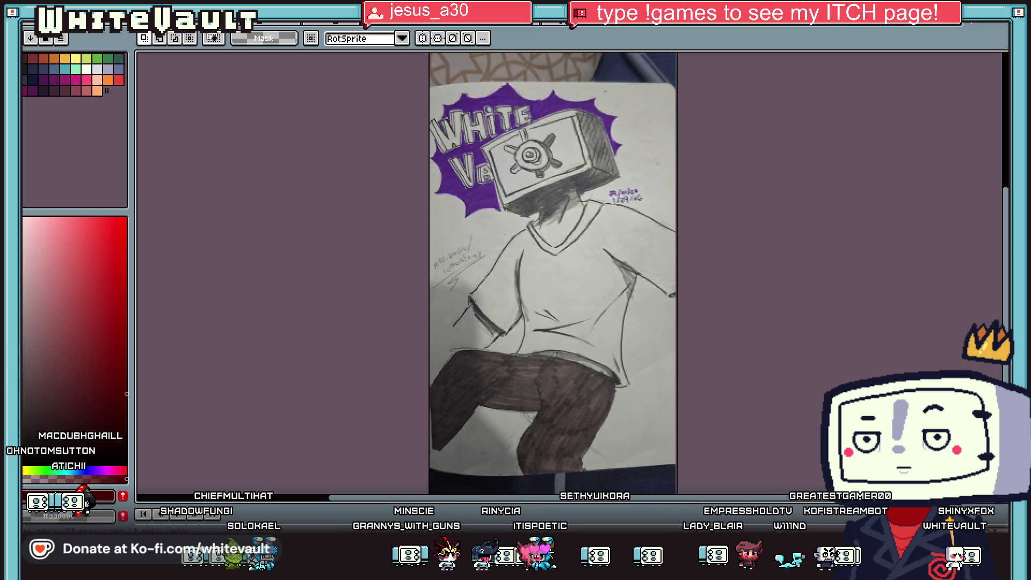
{"action": "key", "text": "ctrl+Tab"}
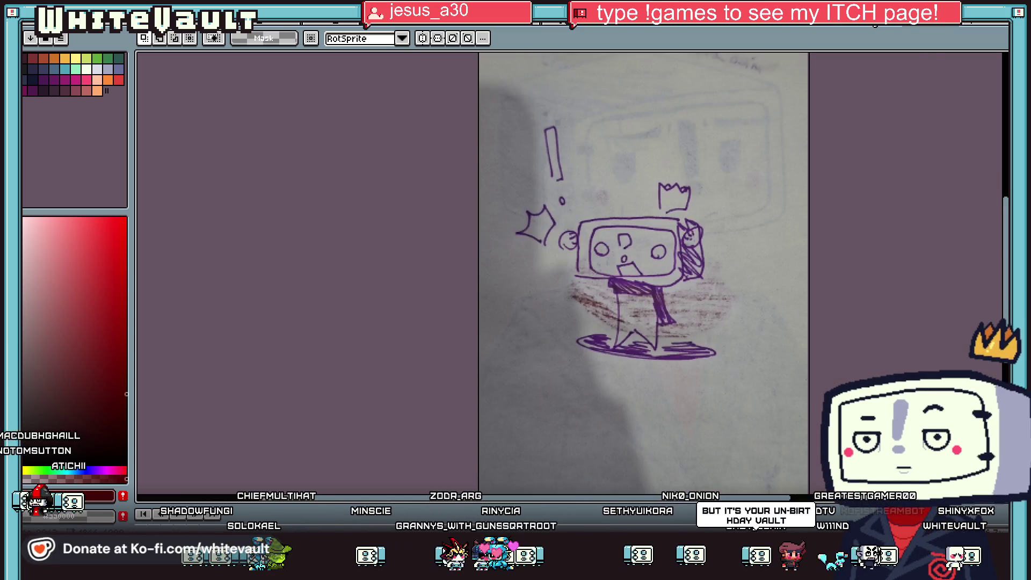
{"action": "key", "text": "ctrl+Tab"}
{"action": "key", "text": "ctrl+Tab"}
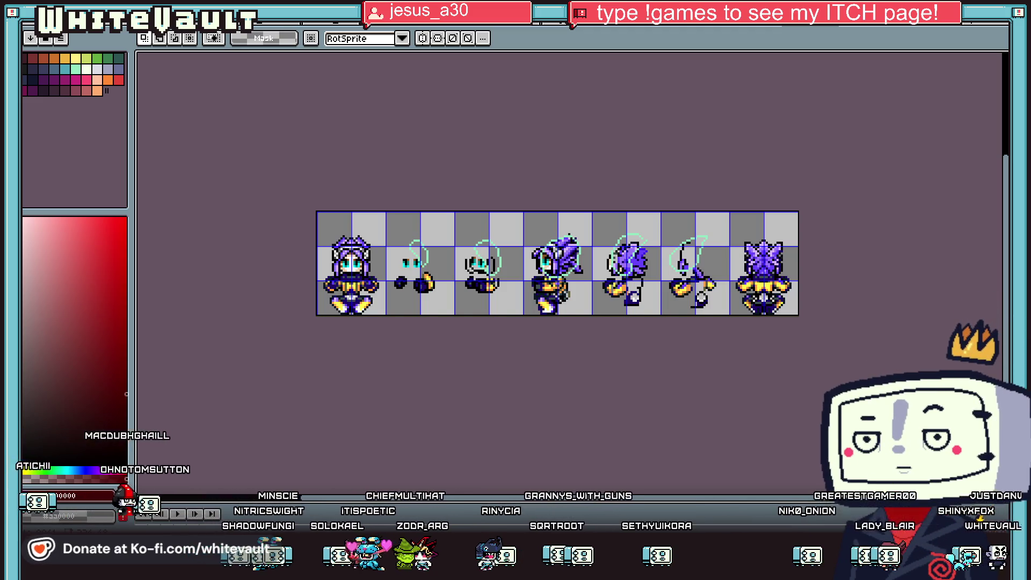
{"action": "key", "text": "alt+Tab"}
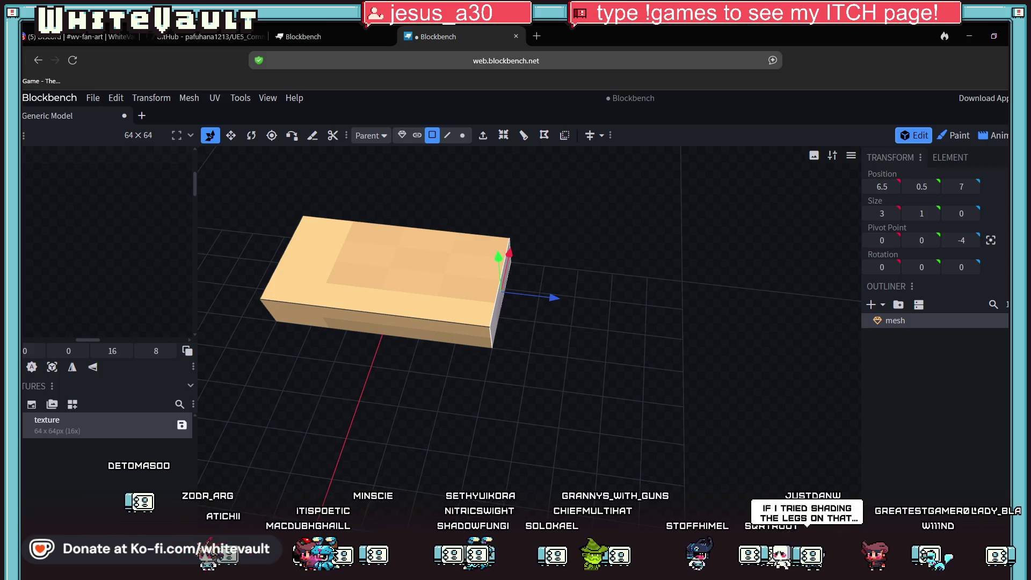
{"action": "key", "text": "super+d"}
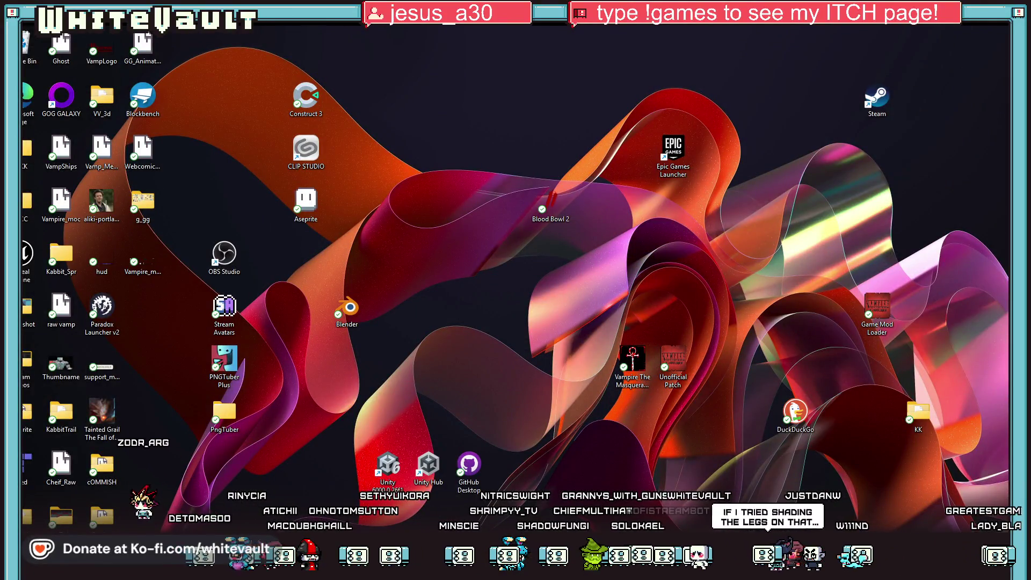
{"action": "key", "text": "super+d"}
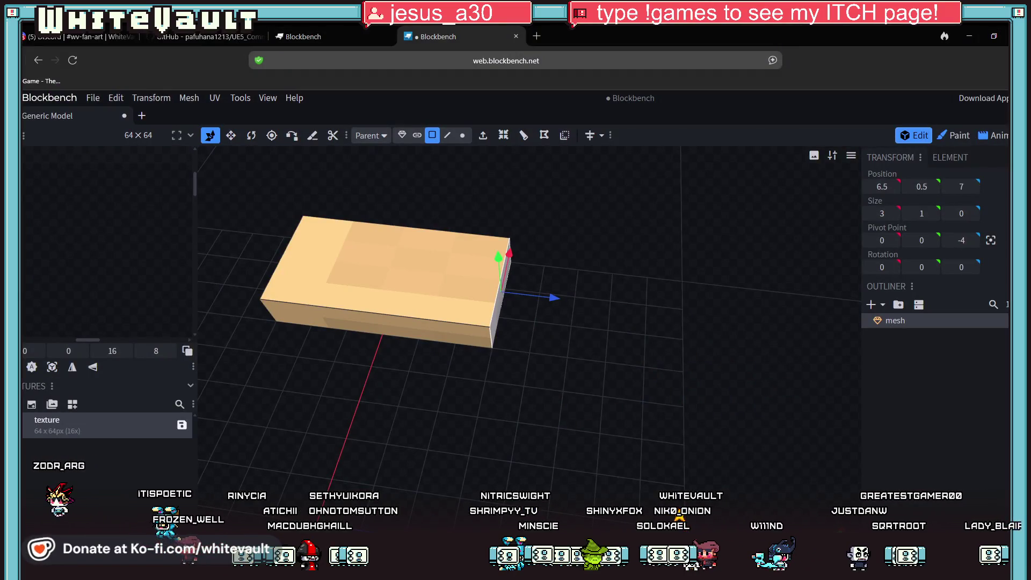
{"action": "key", "text": "super+d"}
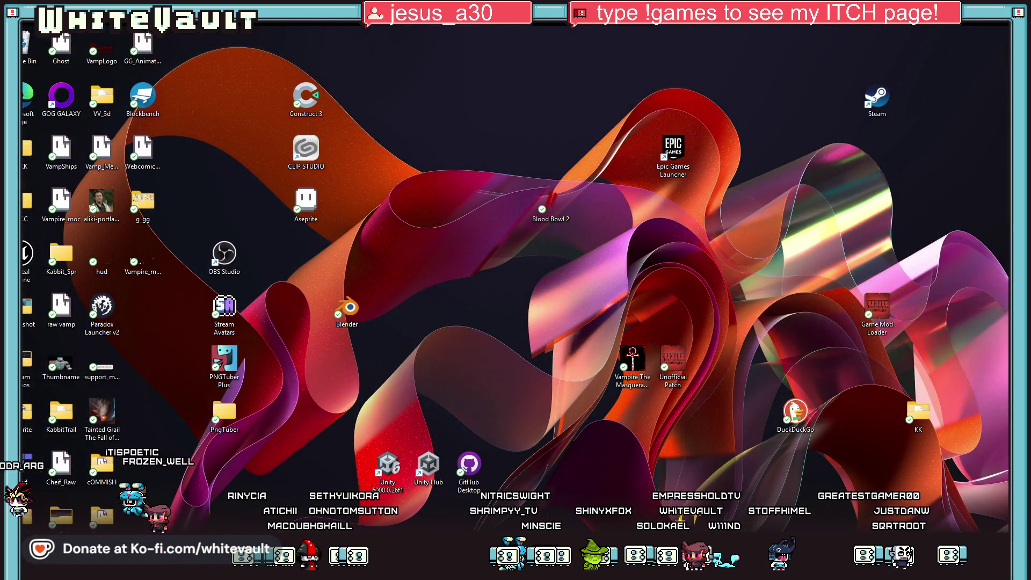
{"action": "key", "text": "super+d"}
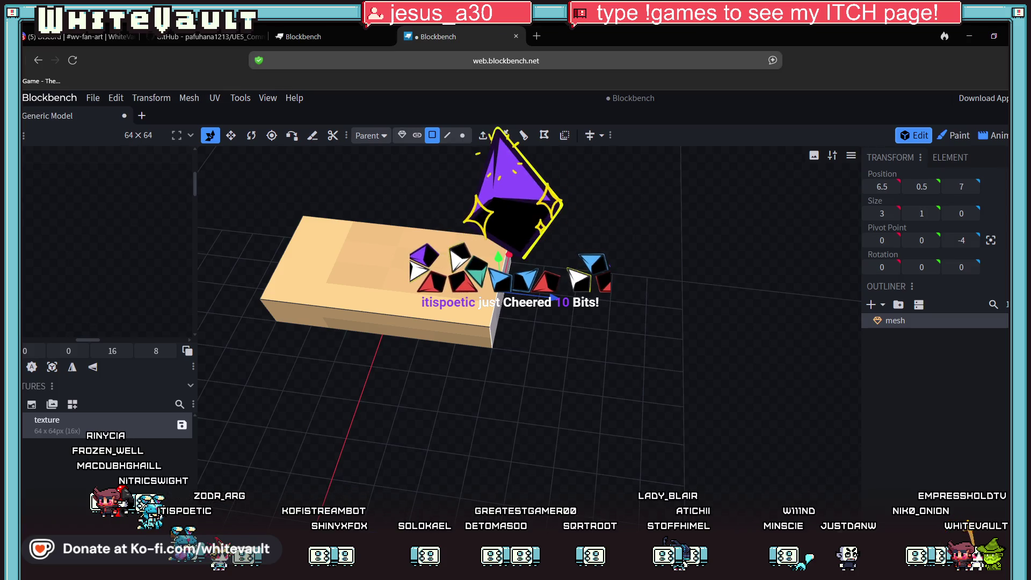
Select the slab's top face and add a Shift+R loop cut along its length.
{"action": "mouse_move", "coordinate": [533, 341]}
{"action": "right_mouse_down"}
{"action": "mouse_move", "coordinate": [671, 350]}
{"action": "mouse_move", "coordinate": [727, 416]}
{"action": "right_mouse_up"}
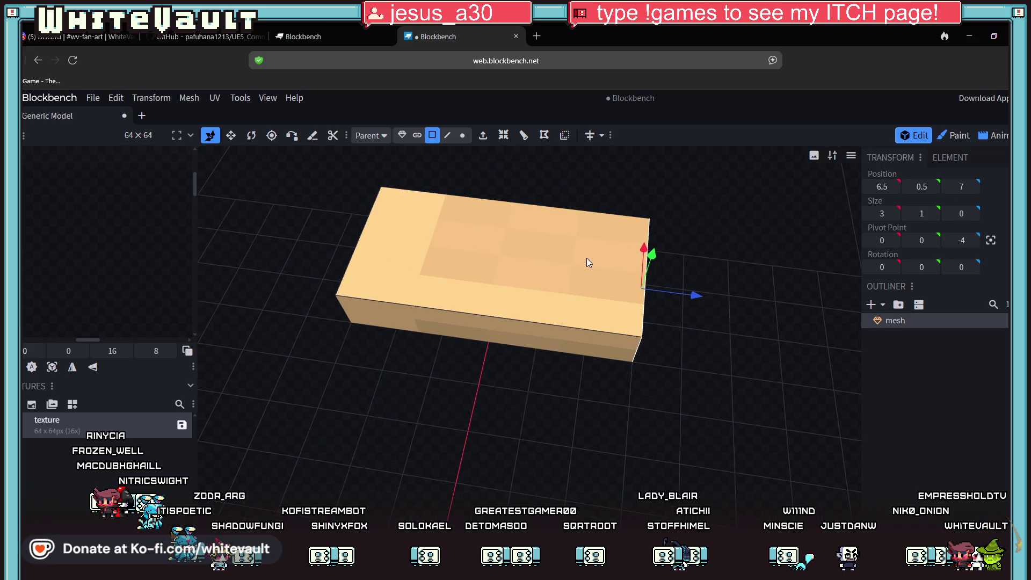
{"action": "left_click", "coordinate": [570, 236]}
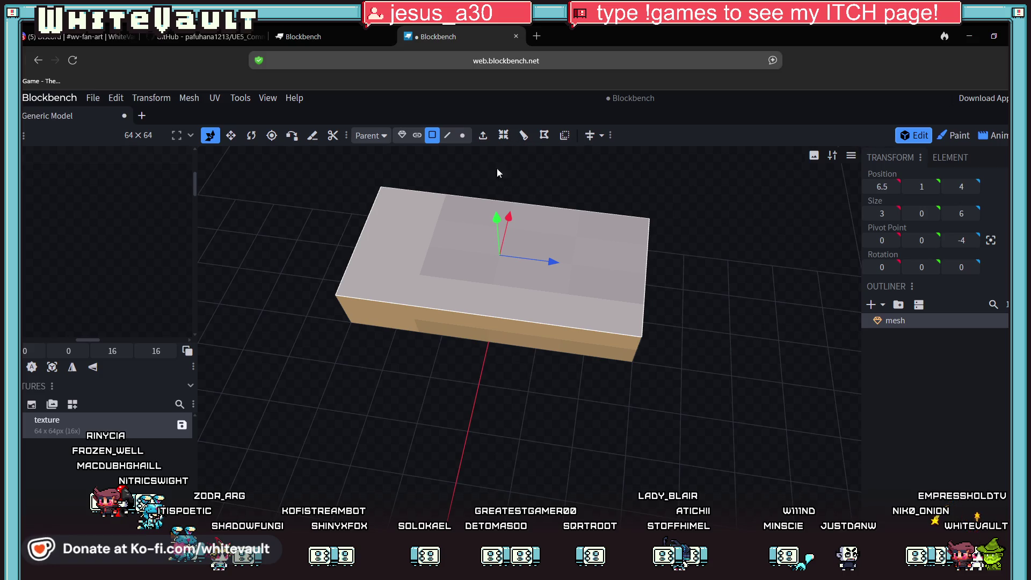
{"action": "mouse_move", "coordinate": [688, 397]}
{"action": "left_mouse_down"}
{"action": "mouse_move", "coordinate": [694, 373]}
{"action": "mouse_move", "coordinate": [599, 320]}
{"action": "mouse_move", "coordinate": [611, 265]}
{"action": "mouse_move", "coordinate": [661, 375]}
{"action": "left_mouse_up"}
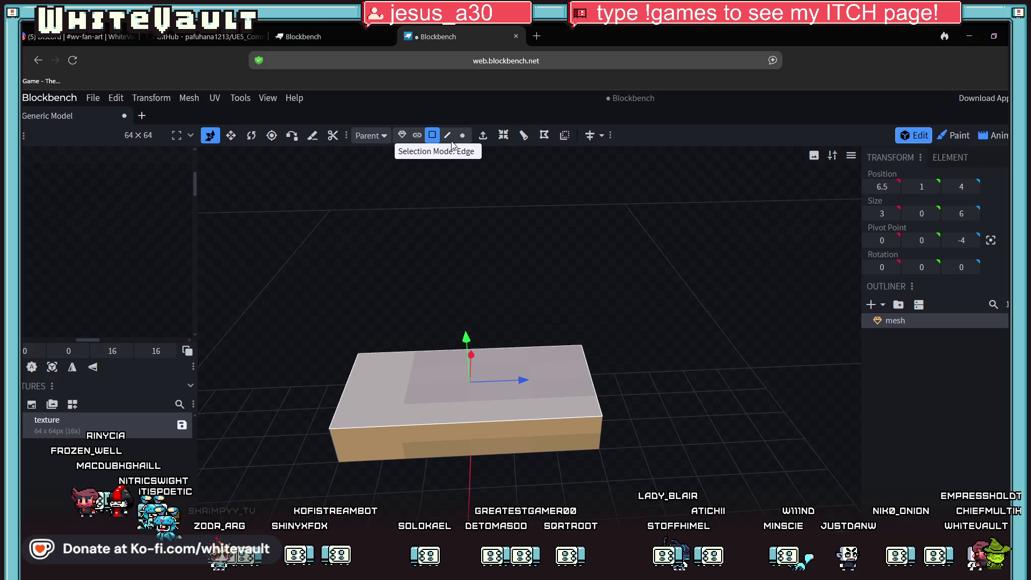
{"action": "left_click", "coordinate": [520, 137]}
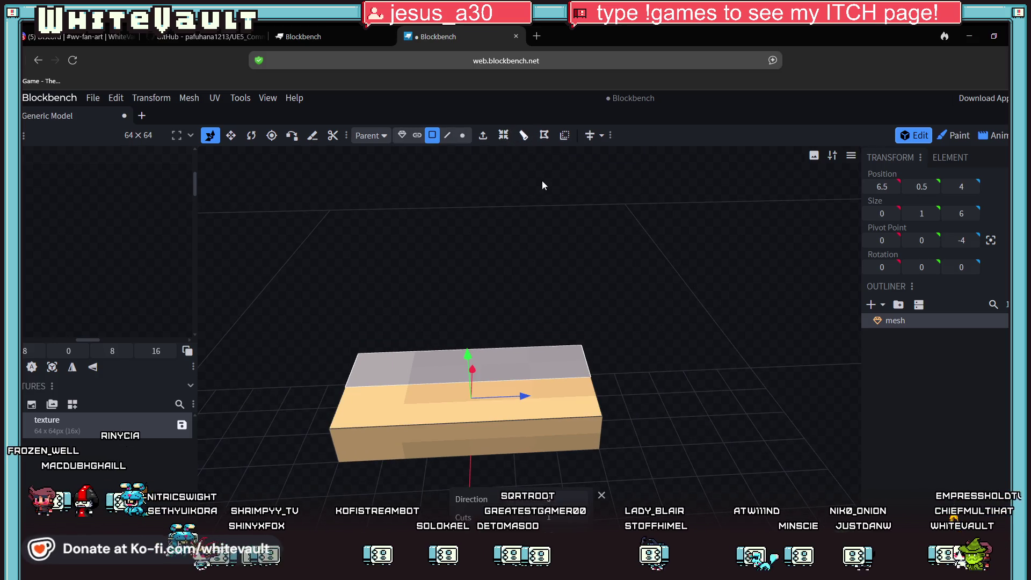
{"action": "left_click_drag", "start_coordinate": [571, 474], "coordinate": [618, 456]}
{"action": "mouse_move", "coordinate": [618, 457]}
{"action": "right_mouse_down"}
{"action": "mouse_move", "coordinate": [686, 525]}
{"action": "mouse_move", "coordinate": [581, 430]}
{"action": "right_mouse_up"}
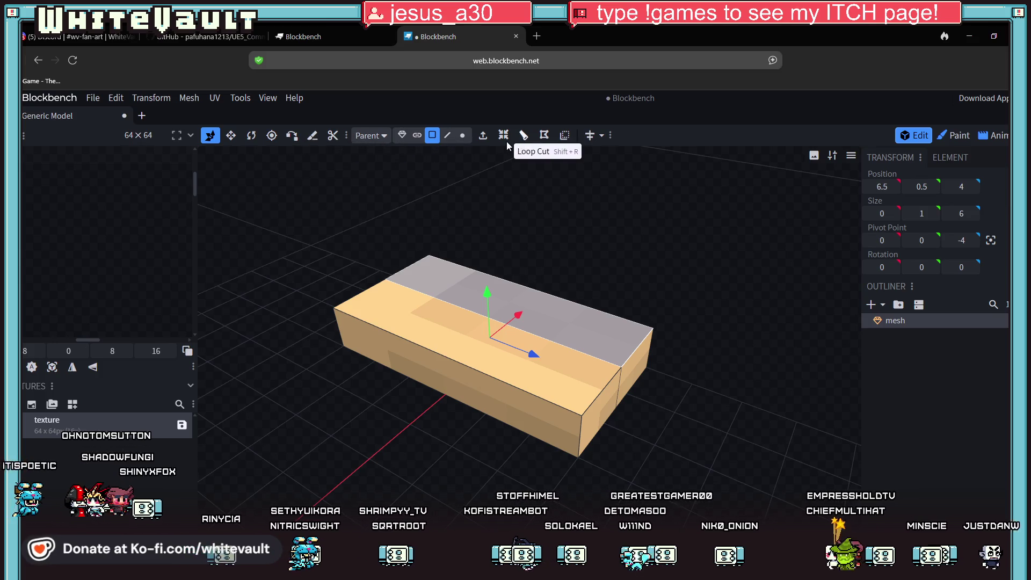
Pull the centre edge at each end of the box out along Z into points.
{"action": "left_click", "coordinate": [447, 135]}
{"action": "left_click", "coordinate": [620, 393]}
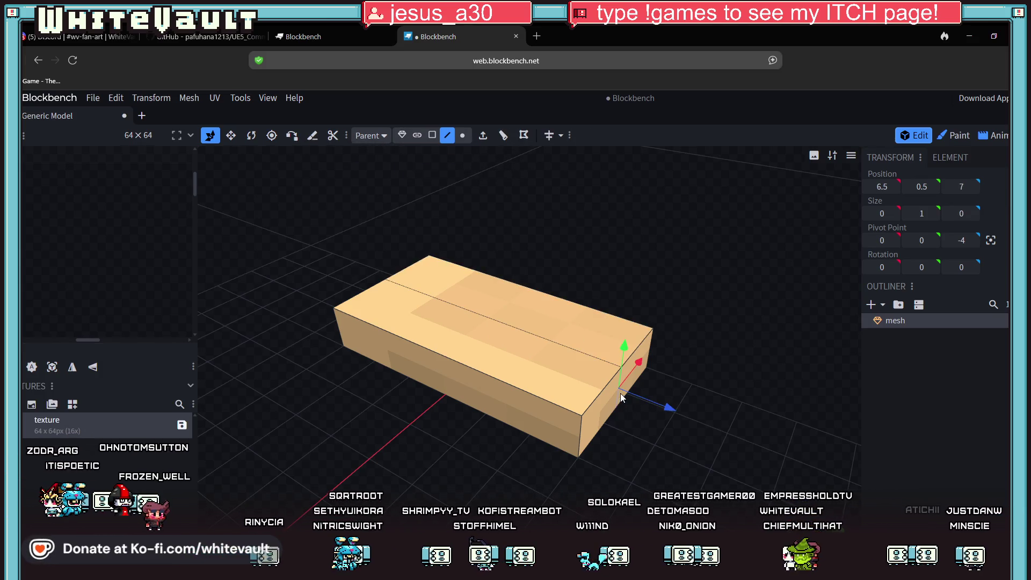
{"action": "mouse_move", "coordinate": [667, 410]}
{"action": "left_mouse_down"}
{"action": "mouse_move", "coordinate": [707, 421]}
{"action": "mouse_move", "coordinate": [485, 493]}
{"action": "mouse_move", "coordinate": [566, 500]}
{"action": "mouse_move", "coordinate": [507, 479]}
{"action": "mouse_move", "coordinate": [710, 450]}
{"action": "mouse_move", "coordinate": [498, 471]}
{"action": "mouse_move", "coordinate": [366, 444]}
{"action": "left_mouse_up"}
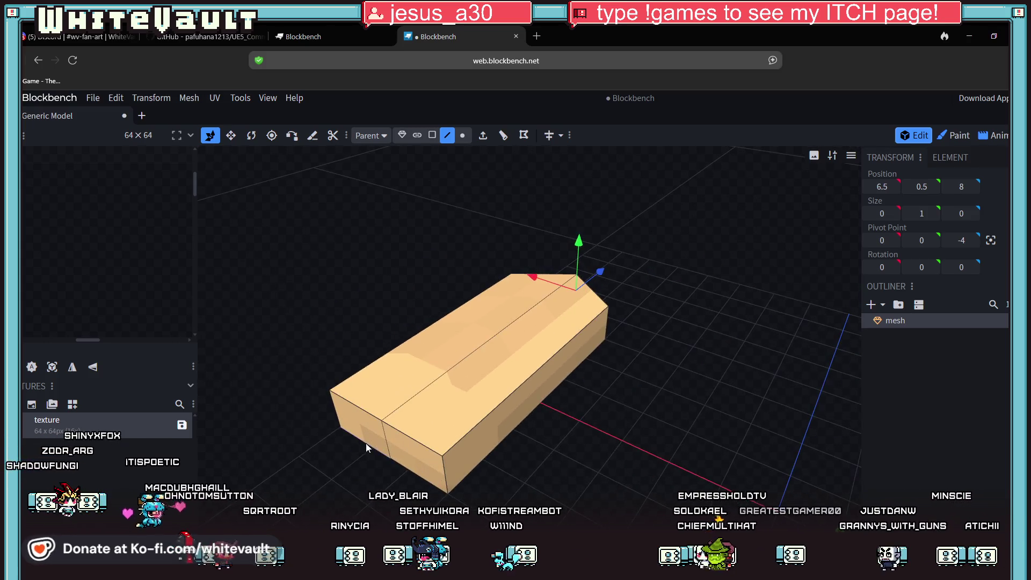
{"action": "left_click", "coordinate": [386, 443]}
{"action": "mouse_move", "coordinate": [419, 417]}
{"action": "left_mouse_down"}
{"action": "mouse_move", "coordinate": [398, 441]}
{"action": "mouse_move", "coordinate": [501, 476]}
{"action": "mouse_move", "coordinate": [520, 392]}
{"action": "mouse_move", "coordinate": [597, 489]}
{"action": "mouse_move", "coordinate": [605, 335]}
{"action": "mouse_move", "coordinate": [504, 343]}
{"action": "left_mouse_up"}
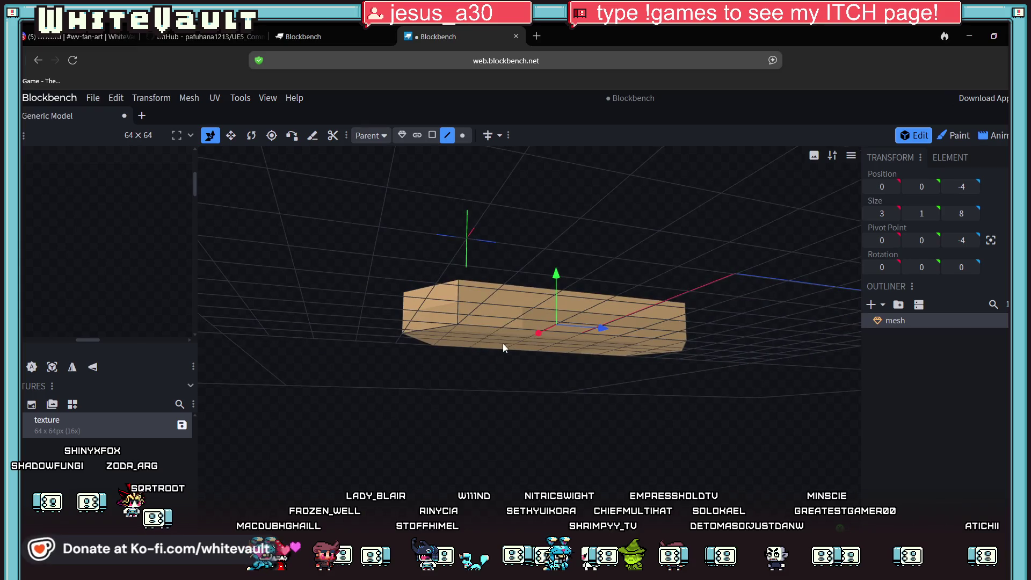
Raise the box's bottom face to thin it into a plank.
{"action": "left_click", "coordinate": [433, 136]}
{"action": "left_click", "coordinate": [528, 351]}
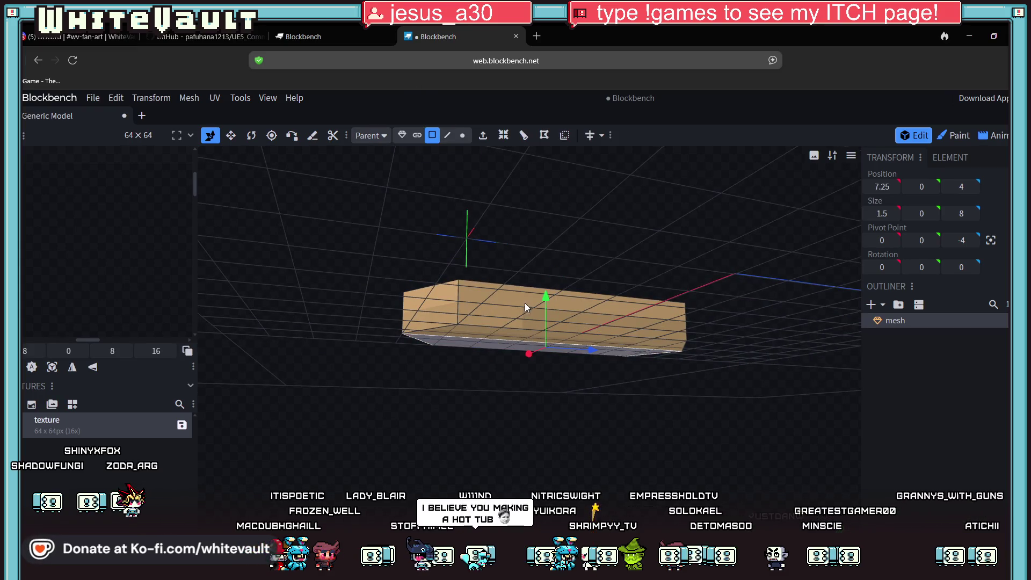
{"action": "mouse_move", "coordinate": [550, 296]}
{"action": "left_mouse_down"}
{"action": "mouse_move", "coordinate": [558, 272]}
{"action": "mouse_move", "coordinate": [566, 433]}
{"action": "mouse_move", "coordinate": [608, 389]}
{"action": "mouse_move", "coordinate": [553, 453]}
{"action": "mouse_move", "coordinate": [552, 475]}
{"action": "left_mouse_up"}
{"action": "scroll", "coordinate": [553, 454], "scroll_direction": "up", "scroll_amount": 3}
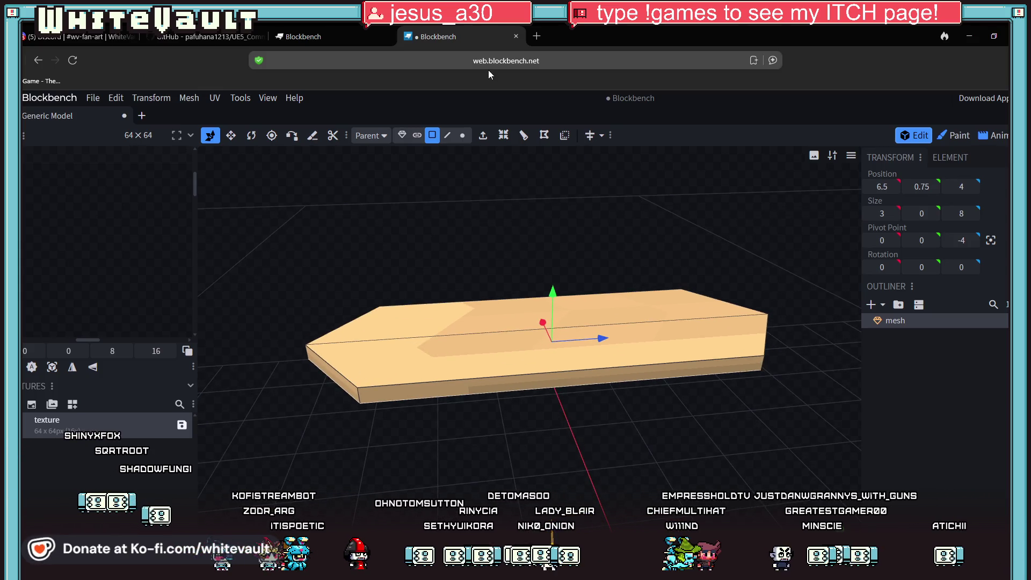
Extrude the plank's top face and shift it slightly, undoing a trial bevel scale.
{"action": "left_click", "coordinate": [495, 305]}
{"action": "left_click", "coordinate": [483, 138]}
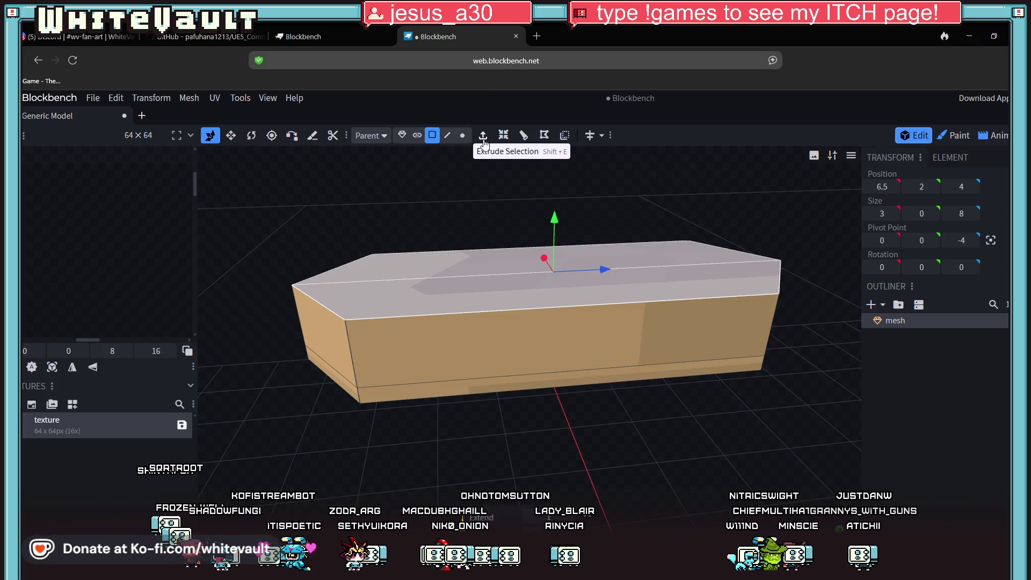
{"action": "left_click_drag", "start_coordinate": [555, 216], "coordinate": [557, 269]}
{"action": "mouse_move", "coordinate": [516, 349]}
{"action": "left_mouse_down"}
{"action": "mouse_move", "coordinate": [439, 445]}
{"action": "mouse_move", "coordinate": [375, 401]}
{"action": "mouse_move", "coordinate": [436, 372]}
{"action": "left_mouse_up"}
{"action": "left_click", "coordinate": [437, 376]}
{"action": "mouse_move", "coordinate": [390, 455]}
{"action": "left_mouse_down"}
{"action": "mouse_move", "coordinate": [544, 448]}
{"action": "mouse_move", "coordinate": [528, 481]}
{"action": "left_mouse_up"}
{"action": "mouse_move", "coordinate": [398, 433]}
{"action": "left_mouse_down"}
{"action": "mouse_move", "coordinate": [420, 461]}
{"action": "mouse_move", "coordinate": [543, 428]}
{"action": "mouse_move", "coordinate": [557, 433]}
{"action": "mouse_move", "coordinate": [477, 462]}
{"action": "mouse_move", "coordinate": [541, 473]}
{"action": "mouse_move", "coordinate": [466, 209]}
{"action": "left_mouse_up"}
{"action": "left_click_drag", "start_coordinate": [515, 162], "coordinate": [493, 169]}
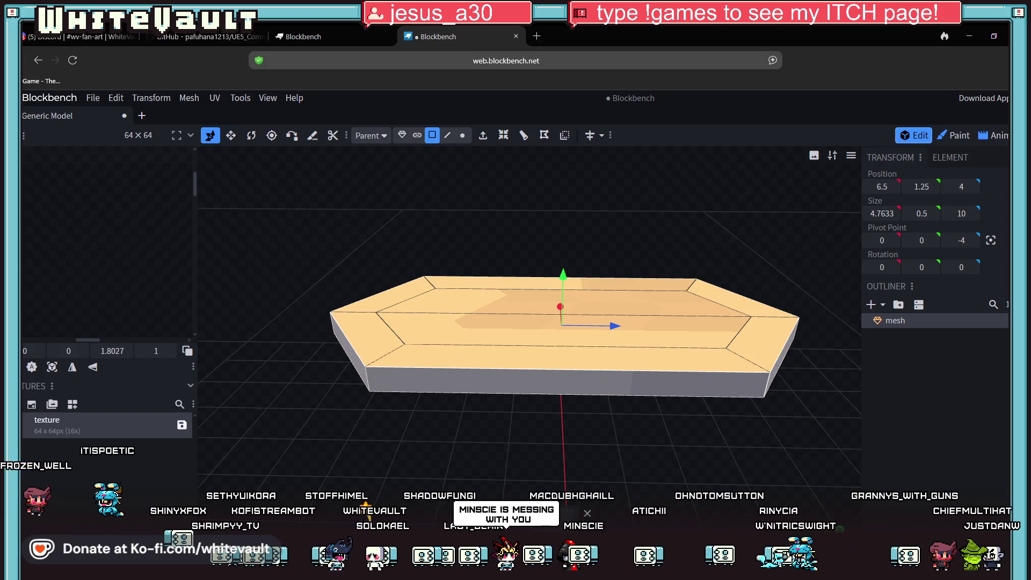
{"action": "key", "text": "ctrl+z"}
{"action": "key", "text": "ctrl+z"}
Extrude the bottom band downward to form a narrower base tier.
{"action": "left_click_drag", "start_coordinate": [634, 467], "coordinate": [597, 382]}
{"action": "left_click", "coordinate": [533, 405]}
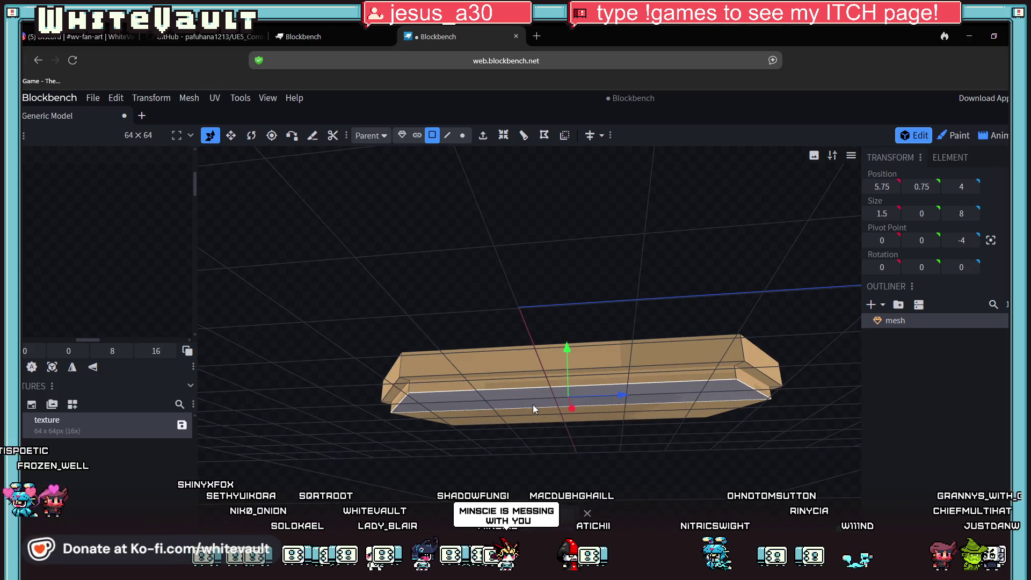
{"action": "left_click", "coordinate": [551, 414], "text": "shift"}
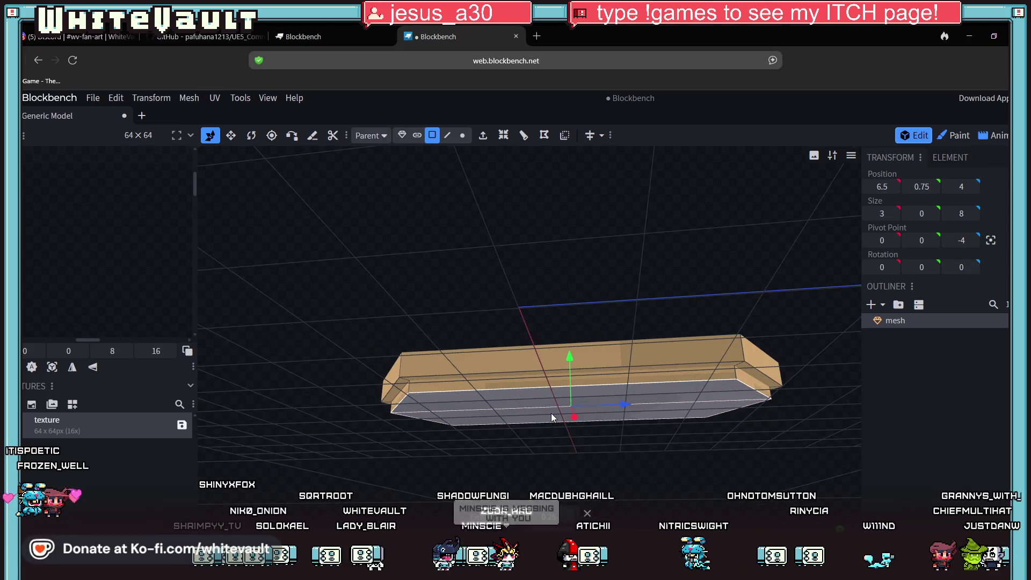
{"action": "left_click", "coordinate": [484, 137]}
{"action": "mouse_move", "coordinate": [573, 398]}
{"action": "left_mouse_down"}
{"action": "mouse_move", "coordinate": [573, 360]}
{"action": "mouse_move", "coordinate": [573, 409]}
{"action": "left_mouse_up"}
Try a second bottom extrusion shifted sideways, then undo it.
{"action": "mouse_move", "coordinate": [570, 361]}
{"action": "left_mouse_down"}
{"action": "mouse_move", "coordinate": [521, 424]}
{"action": "mouse_move", "coordinate": [446, 429]}
{"action": "mouse_move", "coordinate": [418, 417]}
{"action": "left_mouse_up"}
{"action": "left_click", "coordinate": [418, 417]}
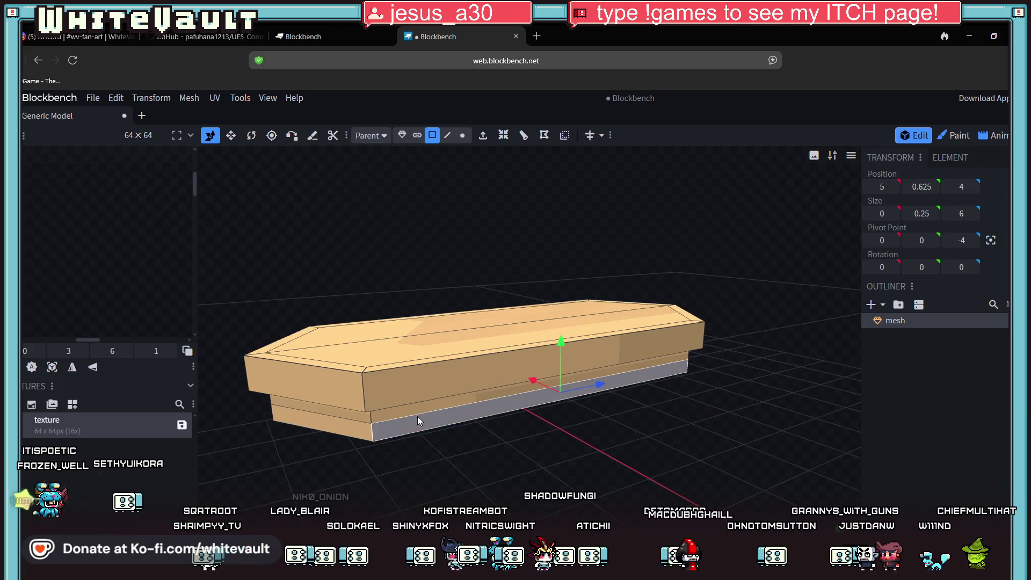
{"action": "left_click", "coordinate": [485, 139]}
{"action": "mouse_move", "coordinate": [581, 393]}
{"action": "left_mouse_down"}
{"action": "mouse_move", "coordinate": [529, 366]}
{"action": "mouse_move", "coordinate": [600, 443]}
{"action": "left_mouse_up"}
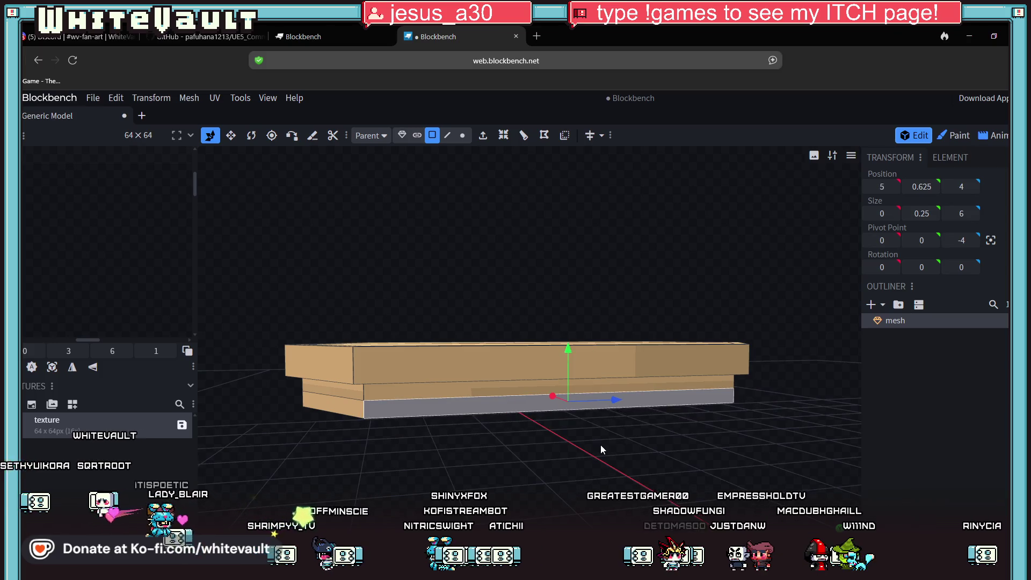
{"action": "key", "text": "ctrl+z"}
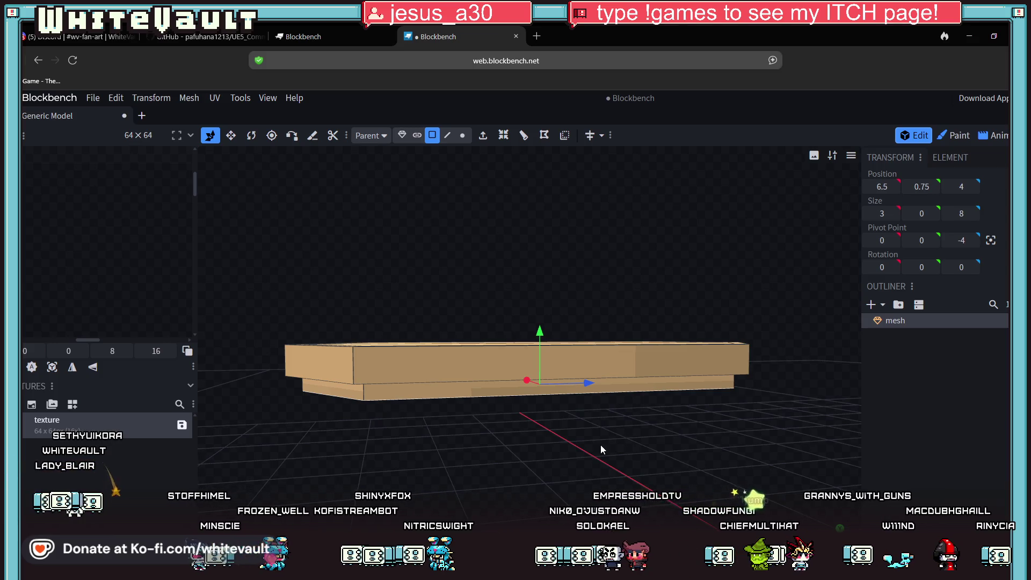
Extrude the slab's top face by 1 and lower it.
{"action": "left_click_drag", "start_coordinate": [519, 247], "coordinate": [527, 265]}
{"action": "left_click", "coordinate": [495, 318]}
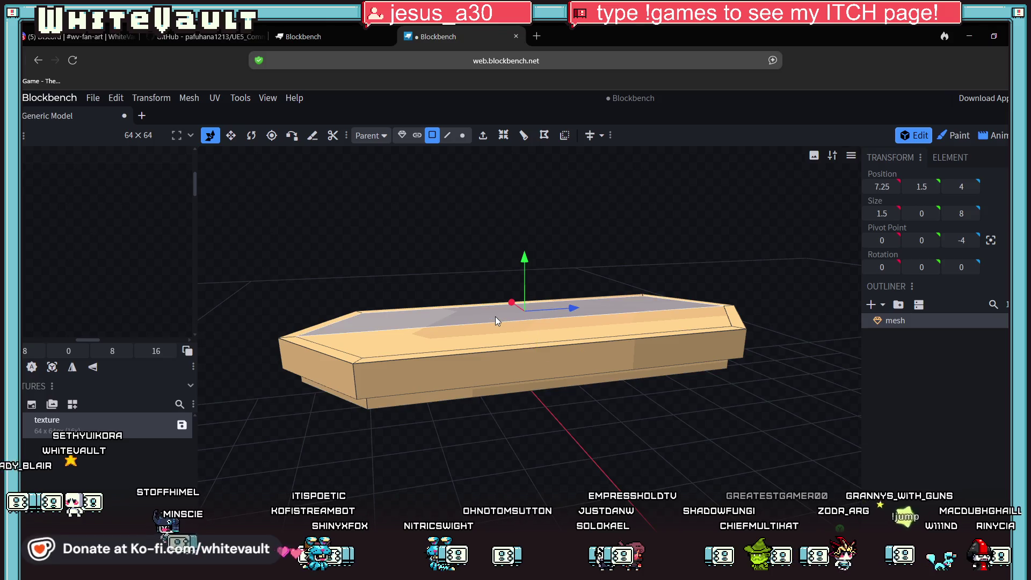
{"action": "left_click", "coordinate": [446, 334], "text": "shift"}
{"action": "left_click_drag", "start_coordinate": [483, 274], "coordinate": [482, 177]}
{"action": "left_click", "coordinate": [481, 141]}
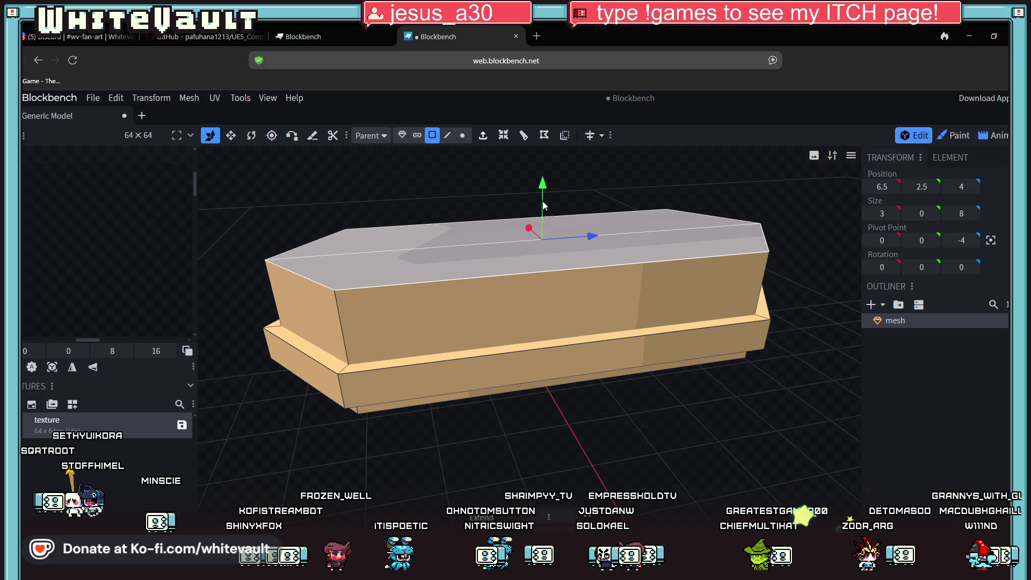
{"action": "left_click_drag", "start_coordinate": [544, 189], "coordinate": [566, 263]}
{"action": "mouse_move", "coordinate": [572, 309]}
{"action": "left_mouse_down"}
{"action": "mouse_move", "coordinate": [639, 448]}
{"action": "mouse_move", "coordinate": [516, 413]}
{"action": "mouse_move", "coordinate": [622, 444]}
{"action": "left_mouse_up"}
{"action": "scroll", "coordinate": [623, 443], "scroll_direction": "down", "scroll_amount": 2}
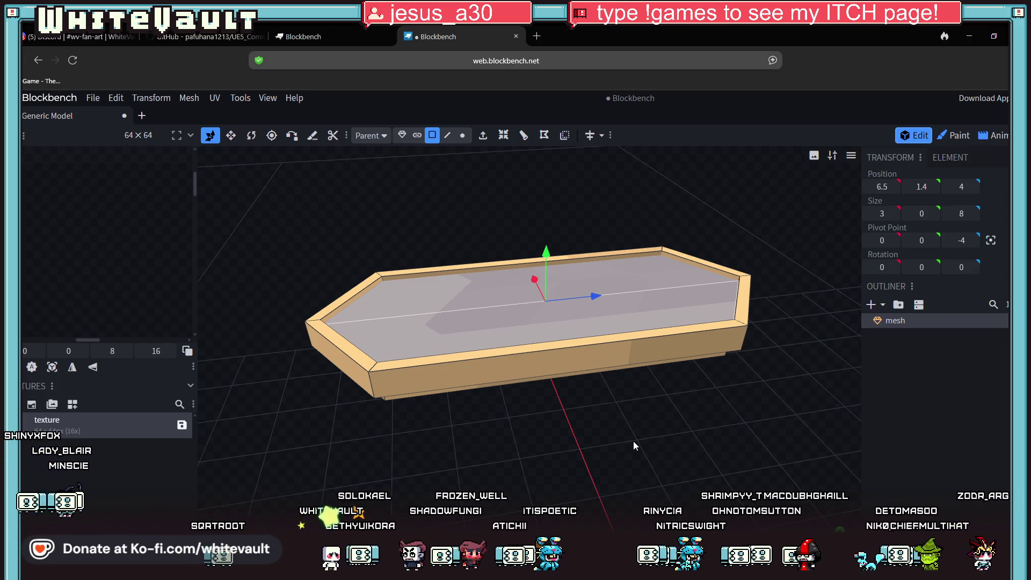
Inspect the slab from below, in front view and from above, then return to Aseprite.
{"action": "mouse_move", "coordinate": [665, 357]}
{"action": "left_mouse_down"}
{"action": "mouse_move", "coordinate": [657, 343]}
{"action": "mouse_move", "coordinate": [608, 427]}
{"action": "mouse_move", "coordinate": [623, 456]}
{"action": "mouse_move", "coordinate": [620, 447]}
{"action": "mouse_move", "coordinate": [616, 480]}
{"action": "left_mouse_up"}
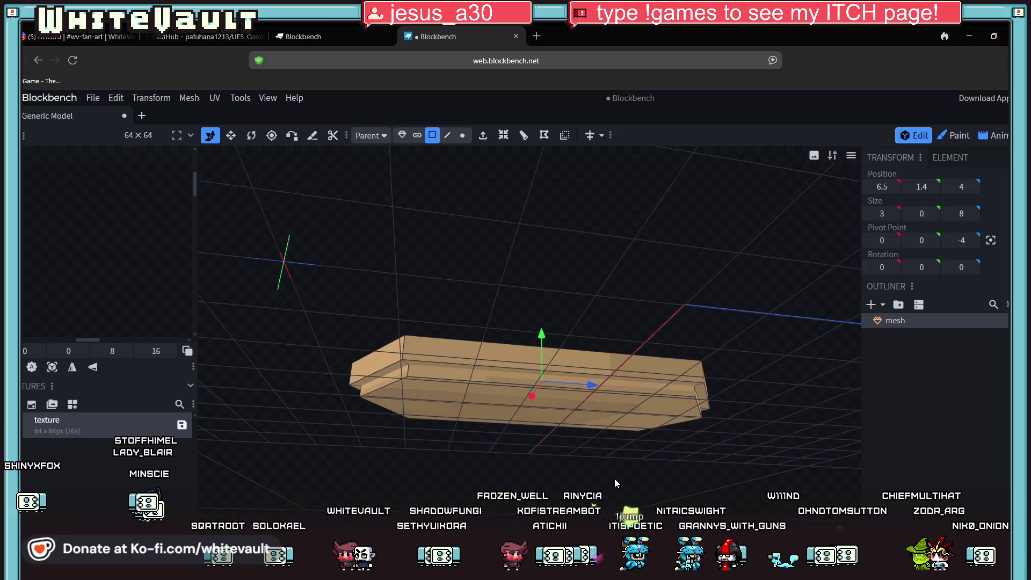
{"action": "left_click", "coordinate": [456, 409]}
{"action": "mouse_move", "coordinate": [489, 440]}
{"action": "left_mouse_down"}
{"action": "mouse_move", "coordinate": [514, 475]}
{"action": "mouse_move", "coordinate": [324, 166]}
{"action": "left_mouse_up"}
{"action": "mouse_move", "coordinate": [537, 372]}
{"action": "left_mouse_down"}
{"action": "mouse_move", "coordinate": [549, 427]}
{"action": "mouse_move", "coordinate": [527, 412]}
{"action": "mouse_move", "coordinate": [550, 401]}
{"action": "mouse_move", "coordinate": [527, 434]}
{"action": "mouse_move", "coordinate": [685, 481]}
{"action": "left_mouse_up"}
{"action": "key", "text": "1"}
{"action": "scroll", "coordinate": [539, 306], "scroll_direction": "up", "scroll_amount": 6}
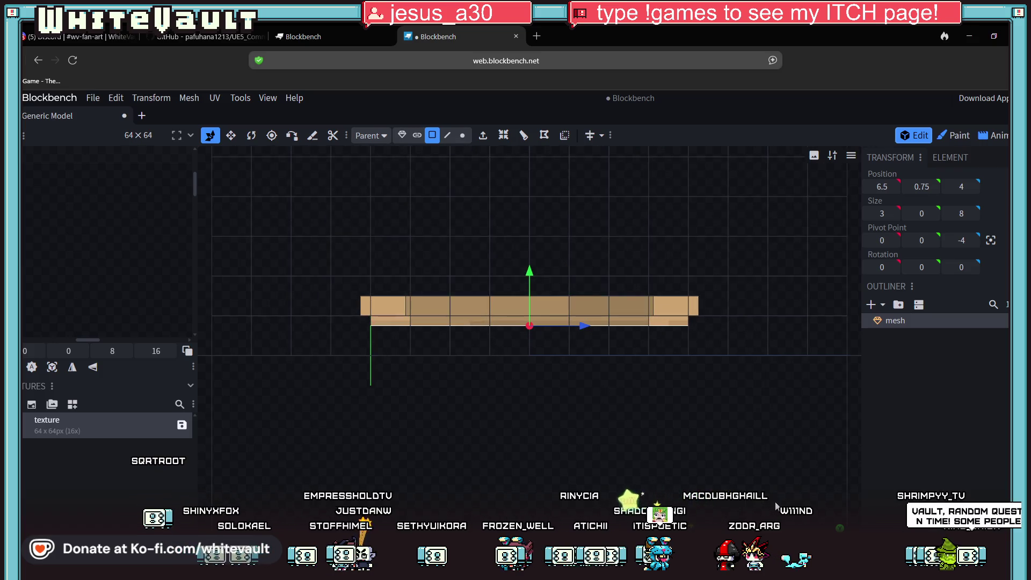
{"action": "mouse_move", "coordinate": [606, 394]}
{"action": "left_mouse_down"}
{"action": "mouse_move", "coordinate": [609, 446]}
{"action": "mouse_move", "coordinate": [537, 336]}
{"action": "mouse_move", "coordinate": [639, 363]}
{"action": "mouse_move", "coordinate": [428, 320]}
{"action": "mouse_move", "coordinate": [659, 339]}
{"action": "mouse_move", "coordinate": [704, 362]}
{"action": "mouse_move", "coordinate": [694, 339]}
{"action": "mouse_move", "coordinate": [584, 295]}
{"action": "mouse_move", "coordinate": [531, 459]}
{"action": "mouse_move", "coordinate": [532, 424]}
{"action": "left_mouse_up"}
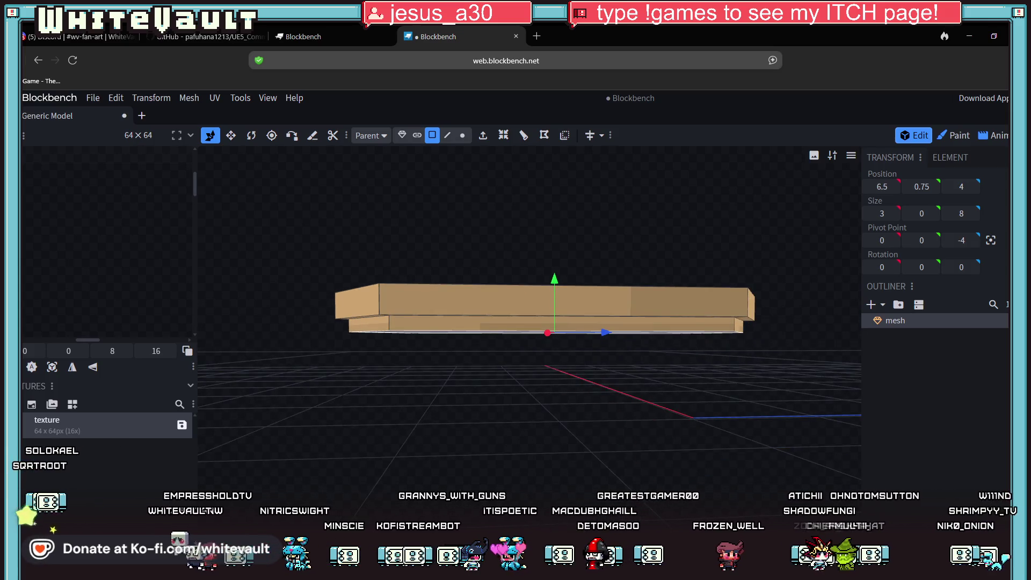
{"action": "key", "text": "alt+Tab"}
{"action": "left_click", "coordinate": [747, 57]}
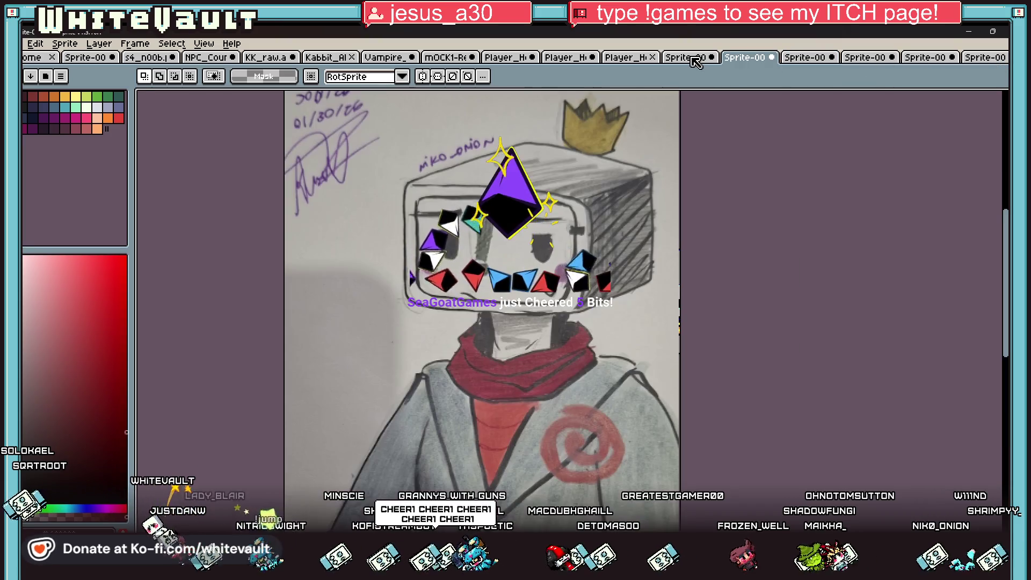
Show the throne-room scene sprite with the glowing cyan cylinder on the dais.
{"action": "left_click", "coordinate": [693, 57]}
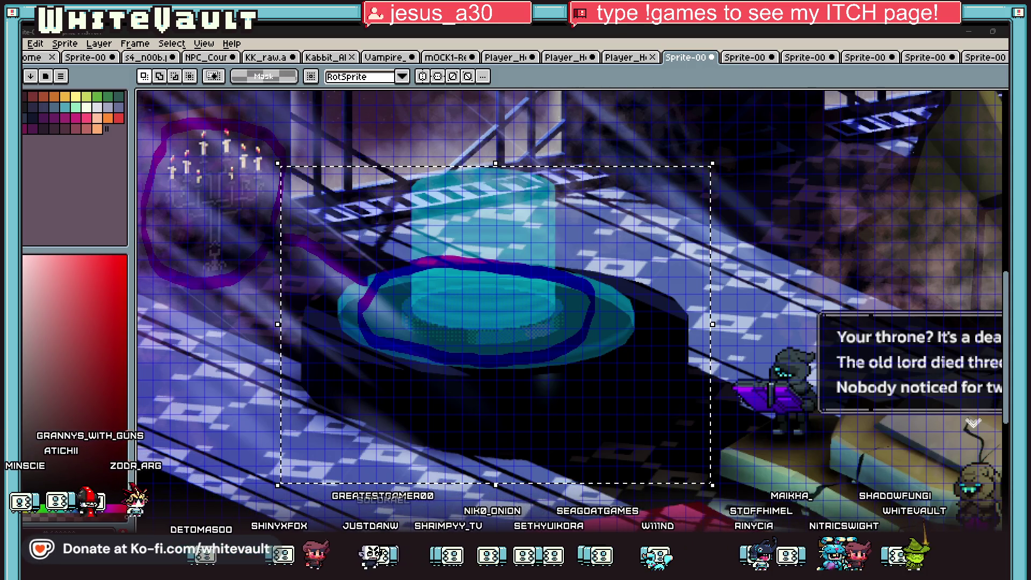
{"action": "key", "text": "alt+Tab"}
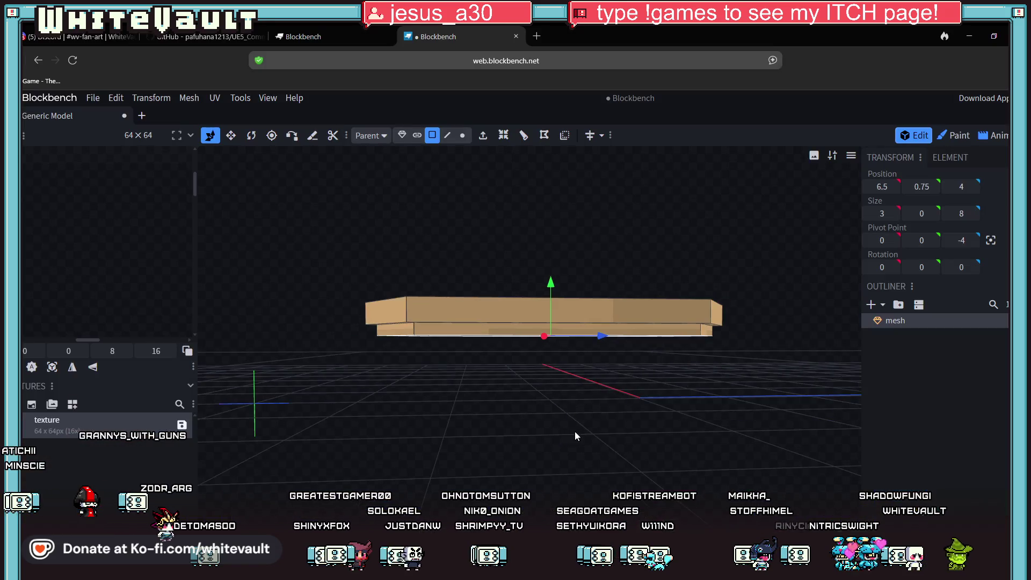
{"action": "scroll", "coordinate": [572, 454], "scroll_direction": "up", "scroll_amount": 5}
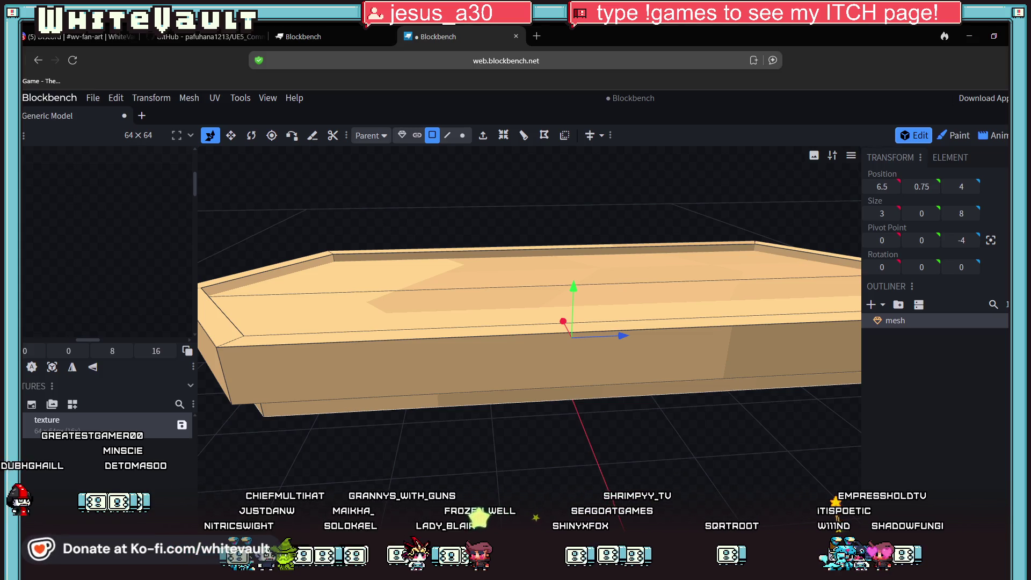
{"action": "scroll", "coordinate": [580, 367], "scroll_direction": "down", "scroll_amount": 3}
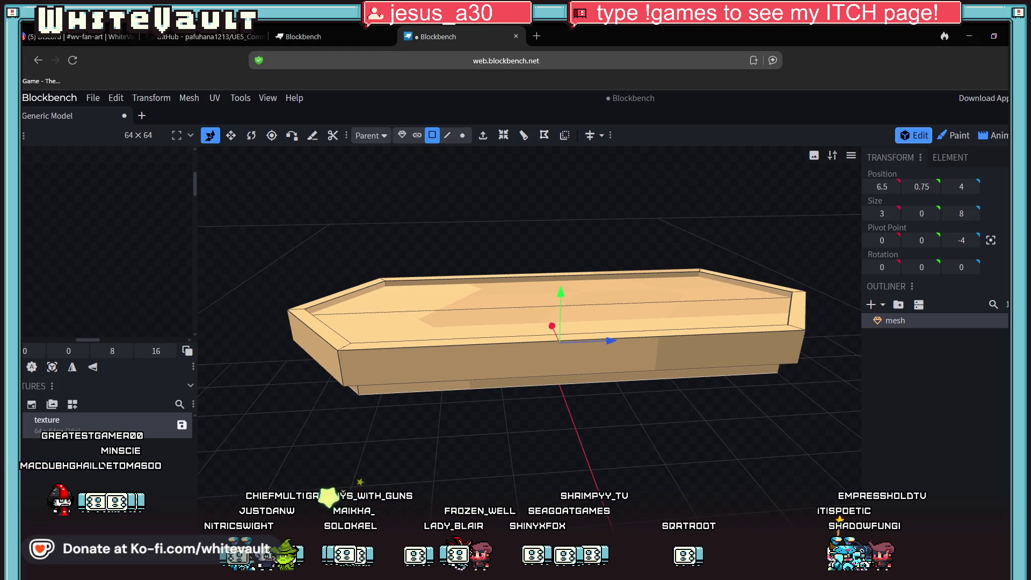
{"action": "left_click", "coordinate": [516, 515]}
{"action": "scroll", "coordinate": [660, 375], "scroll_direction": "down", "scroll_amount": 3}
{"action": "scroll", "coordinate": [634, 349], "scroll_direction": "up", "scroll_amount": 3}
Drop the throne-scene selection and cycle through the open sprite documents.
{"action": "key", "text": "ctrl+d"}
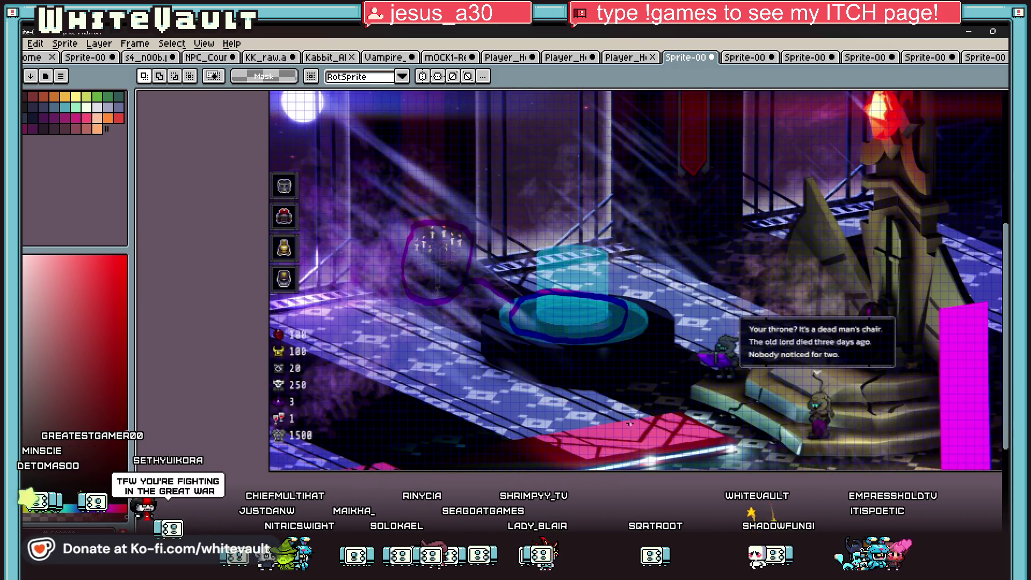
{"action": "scroll", "coordinate": [605, 391], "scroll_direction": "up", "scroll_amount": 2}
{"action": "scroll", "coordinate": [513, 337], "scroll_direction": "down", "scroll_amount": 1}
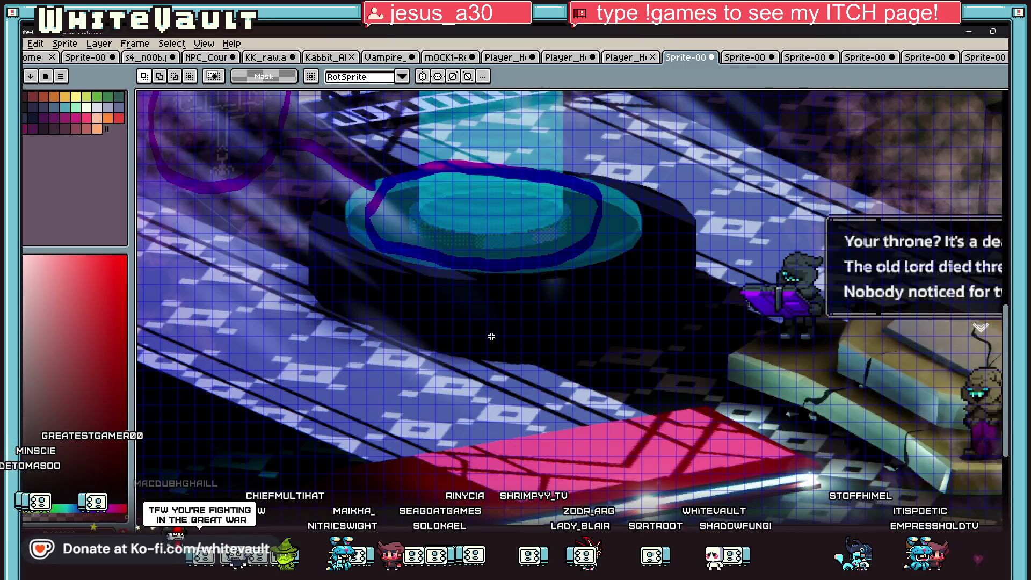
{"action": "scroll", "coordinate": [479, 317], "scroll_direction": "down", "scroll_amount": 2}
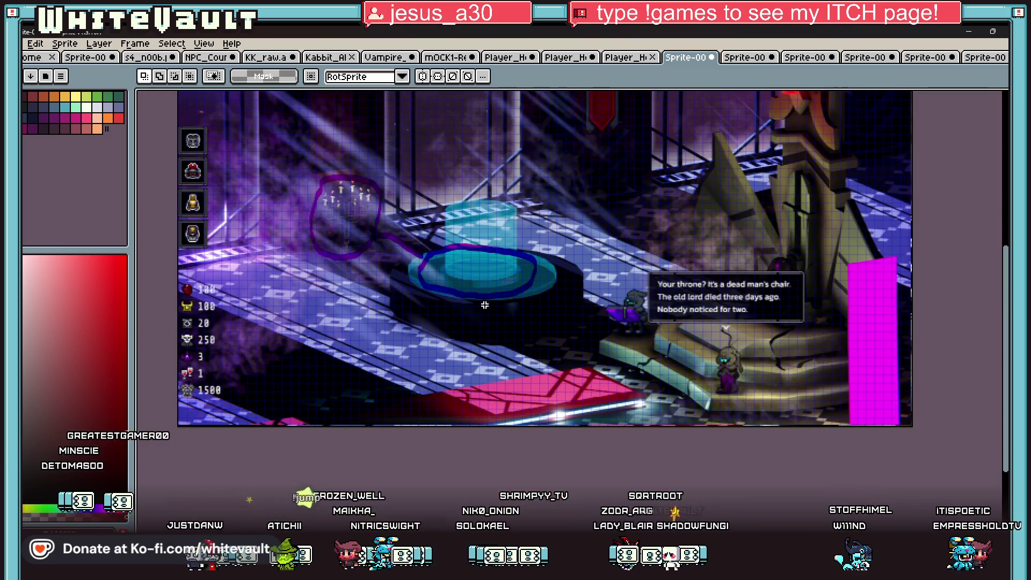
{"action": "scroll", "coordinate": [484, 298], "scroll_direction": "up", "scroll_amount": 2}
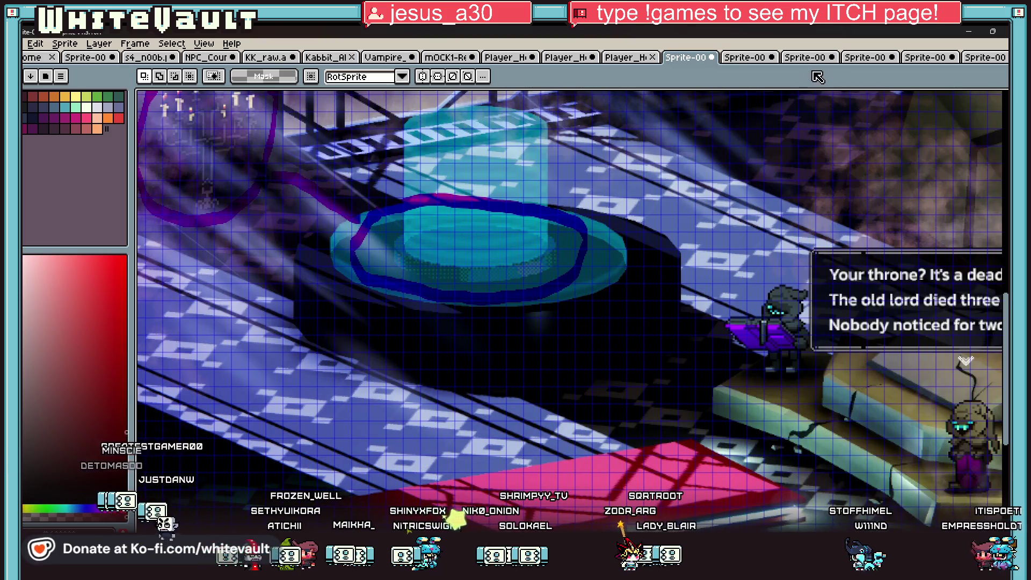
{"action": "left_click", "coordinate": [985, 58]}
{"action": "left_click", "coordinate": [940, 58]}
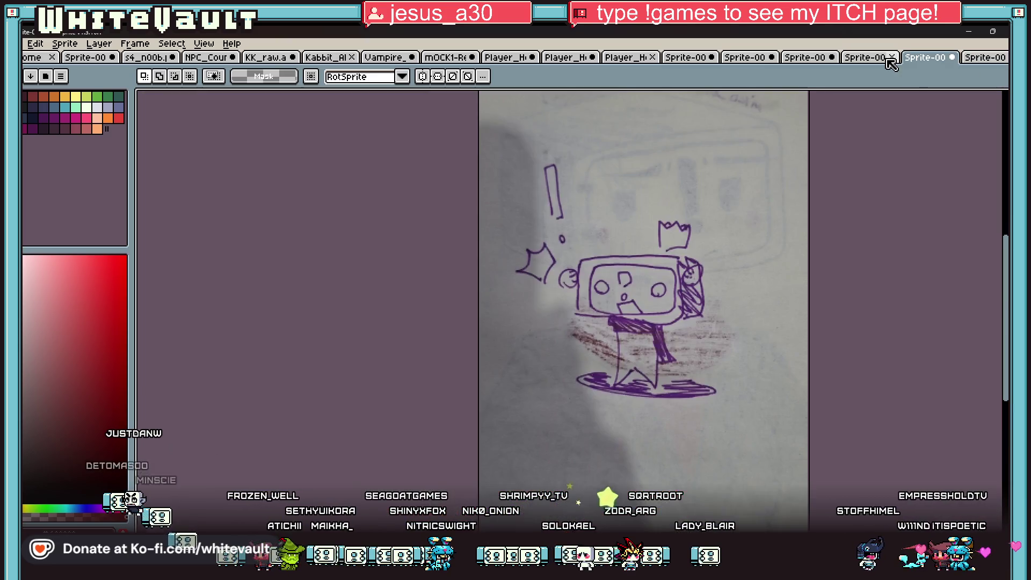
{"action": "left_click", "coordinate": [862, 58]}
{"action": "left_click", "coordinate": [800, 59]}
{"action": "left_click", "coordinate": [745, 59]}
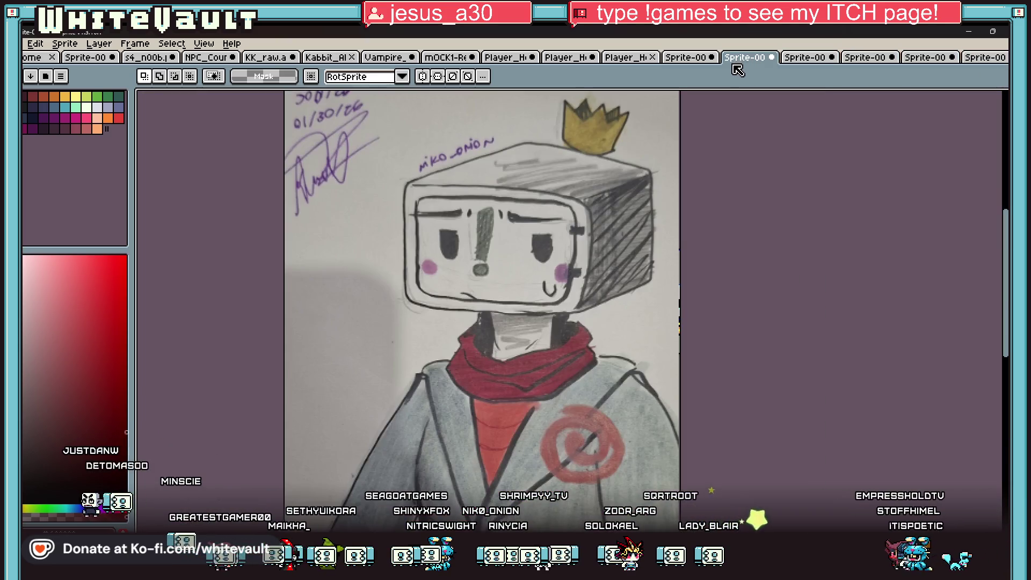
Close one unneeded sprite with Don't Save, then bring up the Vampire document.
{"action": "left_click", "coordinate": [832, 58]}
{"action": "left_click", "coordinate": [524, 333]}
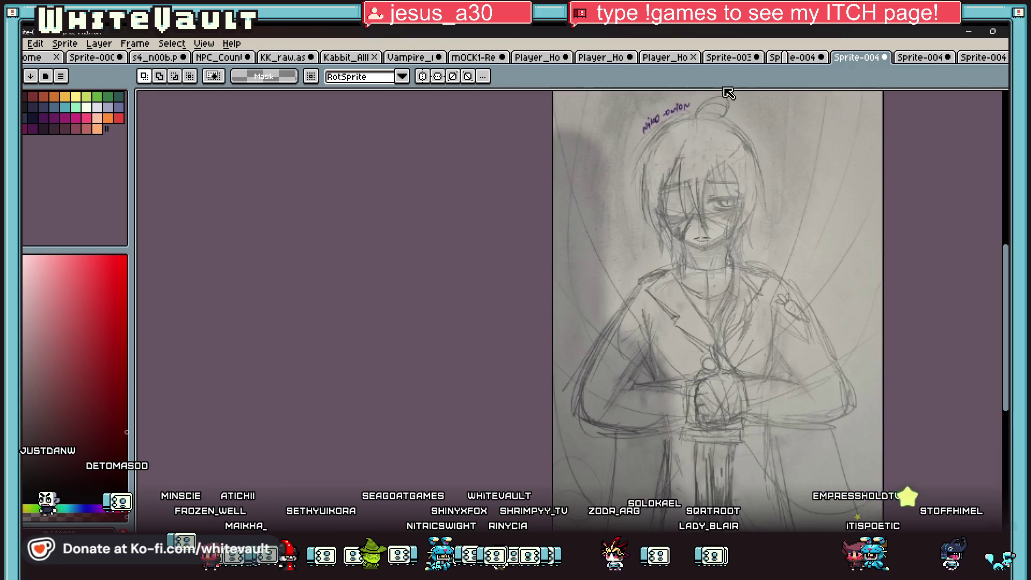
{"action": "left_click", "coordinate": [732, 59]}
{"action": "left_click", "coordinate": [666, 58]}
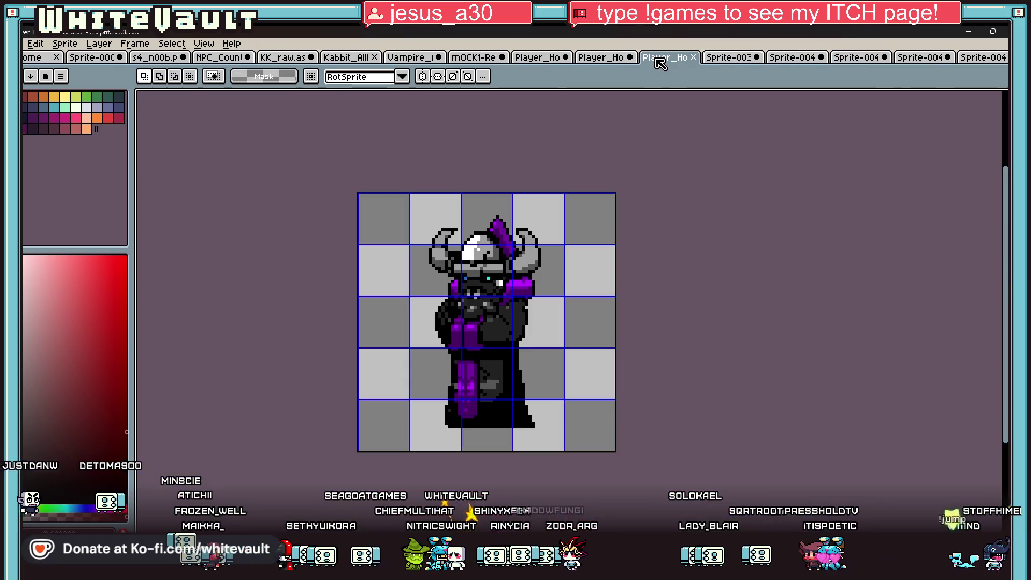
{"action": "left_click", "coordinate": [602, 58]}
{"action": "left_click", "coordinate": [474, 57]}
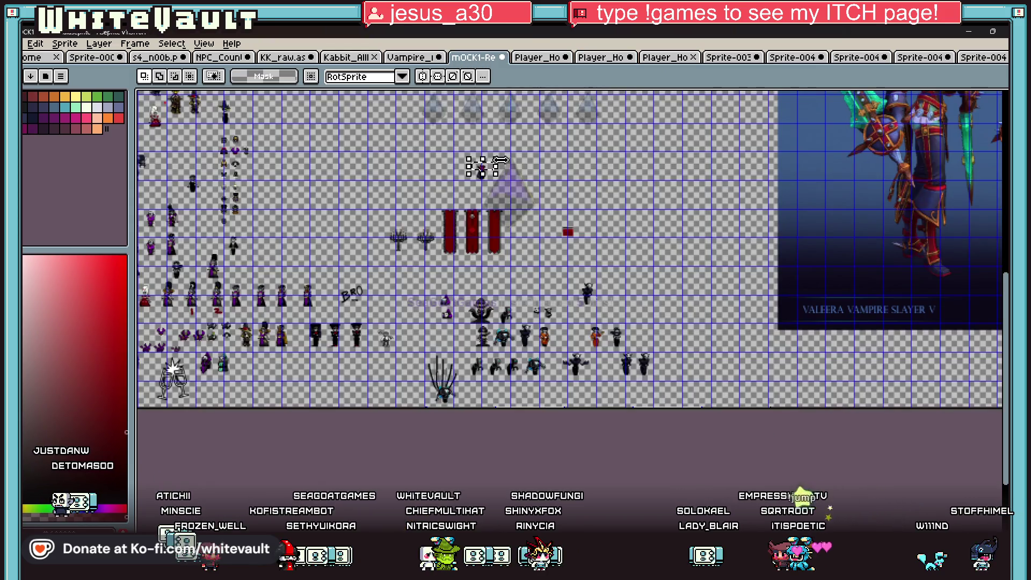
{"action": "scroll", "coordinate": [477, 146], "scroll_direction": "up", "scroll_amount": 3}
{"action": "left_click", "coordinate": [411, 57]}
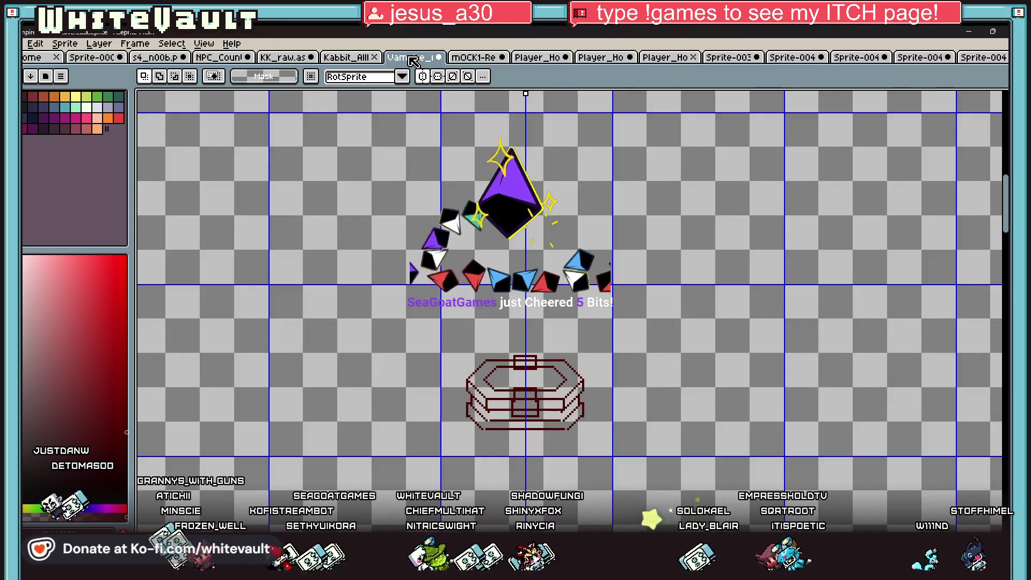
{"action": "scroll", "coordinate": [541, 484], "scroll_direction": "up", "scroll_amount": 2}
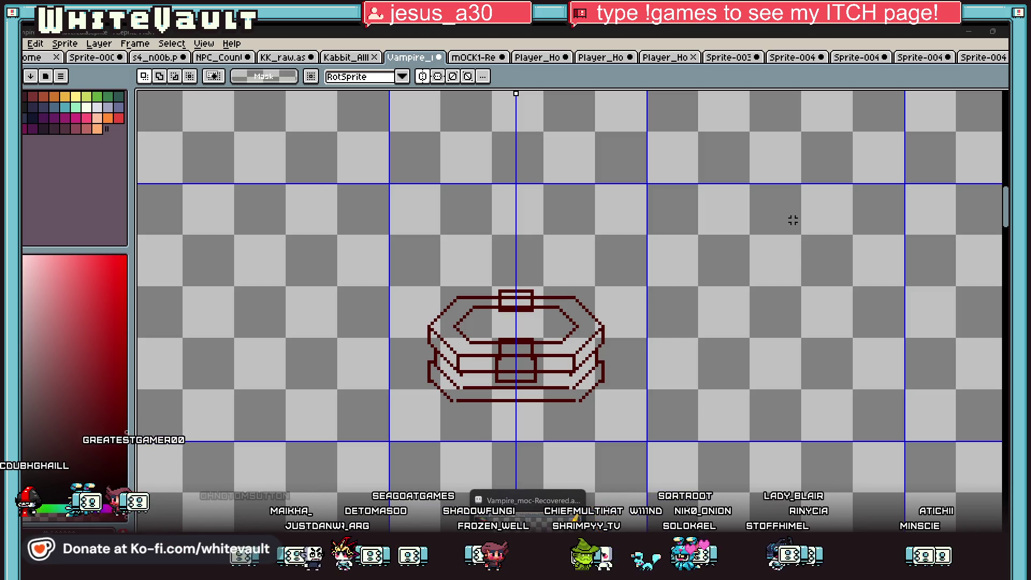
{"action": "left_click", "coordinate": [794, 57]}
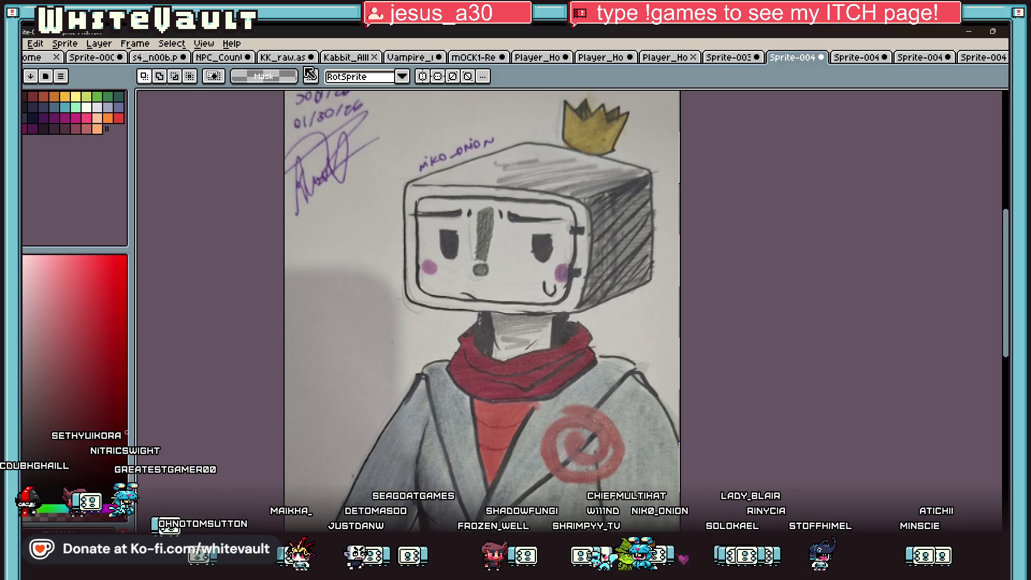
Open the KK_raw sketch sheet and sample the paper colour before returning to the brush.
{"action": "left_click", "coordinate": [288, 58]}
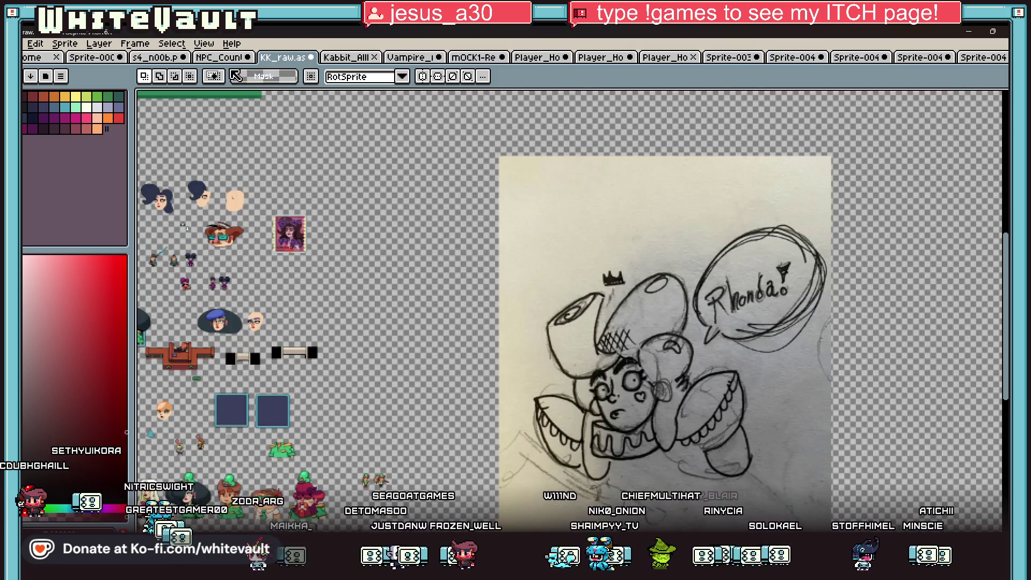
{"action": "scroll", "coordinate": [602, 215], "scroll_direction": "up", "scroll_amount": 1}
{"action": "scroll", "coordinate": [641, 290], "scroll_direction": "down", "scroll_amount": 1}
{"action": "key", "text": "i"}
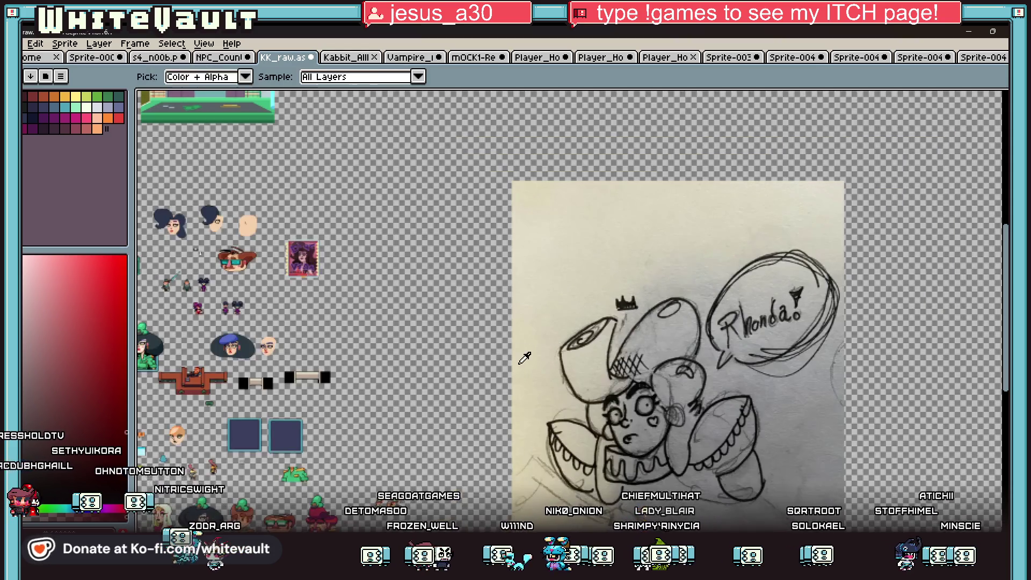
{"action": "scroll", "coordinate": [617, 316], "scroll_direction": "up", "scroll_amount": 2}
{"action": "left_click", "coordinate": [619, 305]}
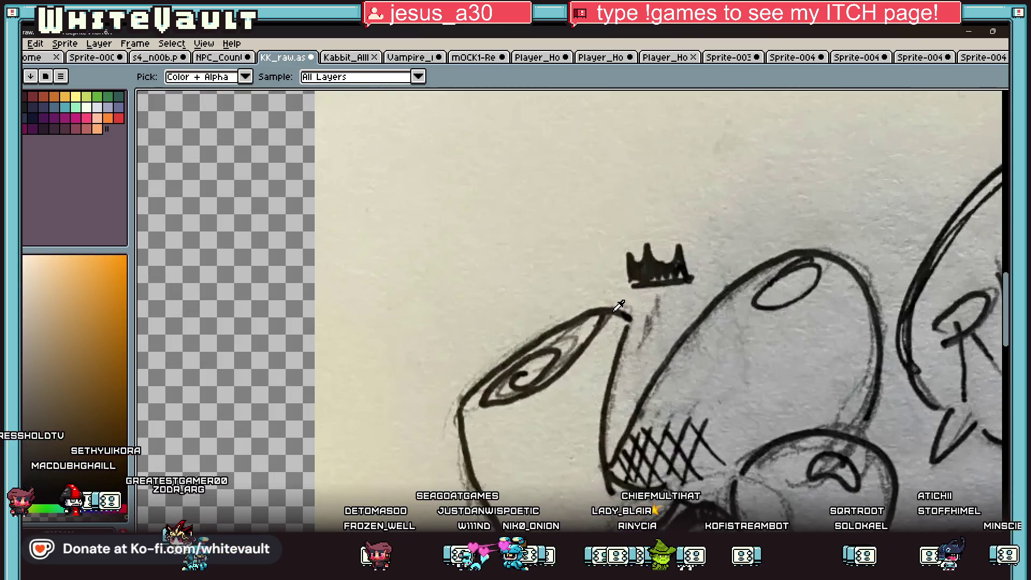
{"action": "scroll", "coordinate": [619, 305], "scroll_direction": "down", "scroll_amount": 2}
{"action": "key", "text": "b"}
{"action": "scroll", "coordinate": [554, 217], "scroll_direction": "up", "scroll_amount": 9, "text": "alt"}
Paint large black letters spelling 'BRB' over the sketch paper.
{"action": "mouse_move", "coordinate": [540, 188]}
{"action": "left_mouse_down"}
{"action": "mouse_move", "coordinate": [552, 255]}
{"action": "mouse_move", "coordinate": [544, 199]}
{"action": "mouse_move", "coordinate": [587, 216]}
{"action": "mouse_move", "coordinate": [555, 255]}
{"action": "left_mouse_up"}
{"action": "mouse_move", "coordinate": [602, 173]}
{"action": "left_mouse_down"}
{"action": "mouse_move", "coordinate": [609, 225]}
{"action": "mouse_move", "coordinate": [613, 207]}
{"action": "mouse_move", "coordinate": [657, 233]}
{"action": "left_mouse_up"}
{"action": "left_click_drag", "start_coordinate": [658, 165], "coordinate": [666, 203]}
{"action": "mouse_move", "coordinate": [647, 168]}
{"action": "left_mouse_down"}
{"action": "mouse_move", "coordinate": [688, 161]}
{"action": "mouse_move", "coordinate": [658, 188]}
{"action": "mouse_move", "coordinate": [668, 218]}
{"action": "left_mouse_up"}
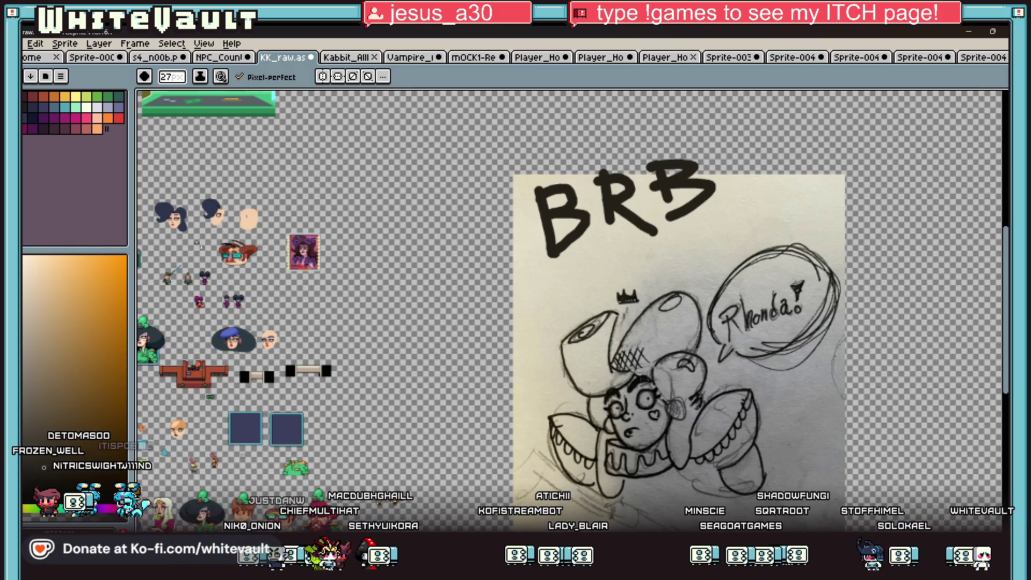
{"action": "scroll", "coordinate": [569, 301], "scroll_direction": "right", "scroll_amount": 3}
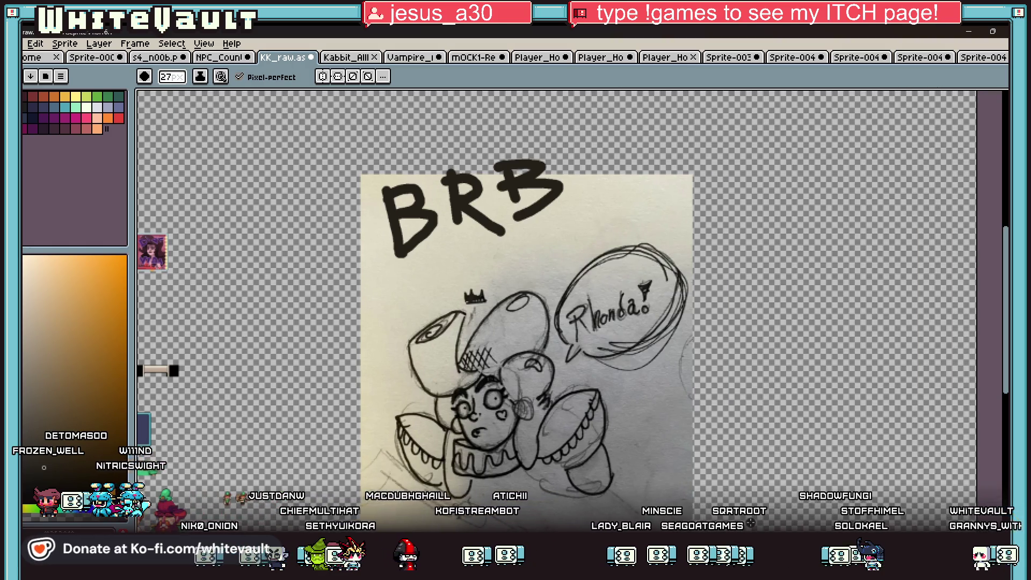
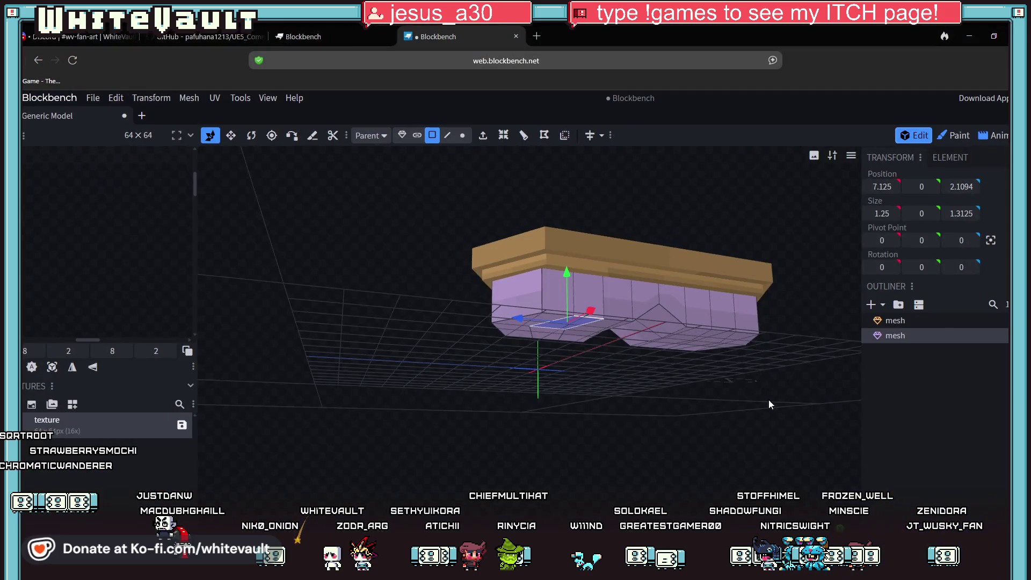
Orbit the Blockbench table model down to a low side view of its purple base and tan rim.
{"action": "mouse_move", "coordinate": [768, 404]}
{"action": "left_mouse_down"}
{"action": "mouse_move", "coordinate": [707, 453]}
{"action": "mouse_move", "coordinate": [724, 468]}
{"action": "left_mouse_up"}
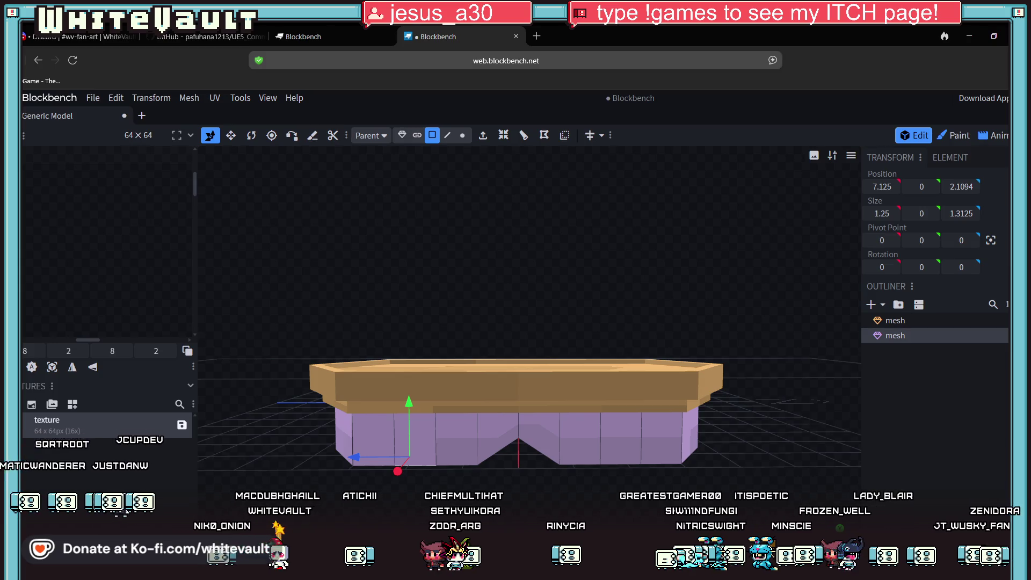
{"action": "key", "text": "super+d"}
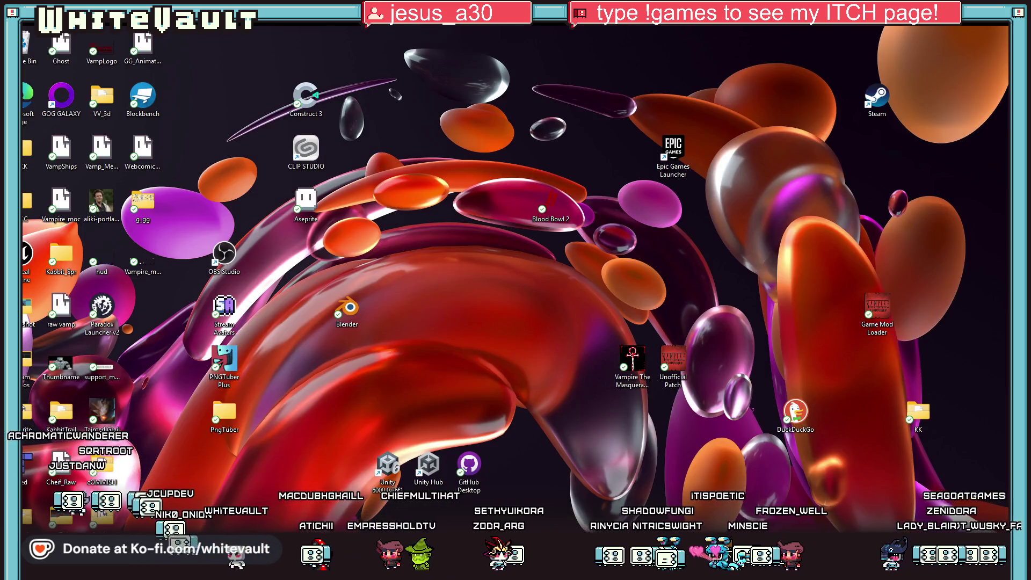
{"action": "key", "text": "super+d"}
{"action": "key", "text": "super+d"}
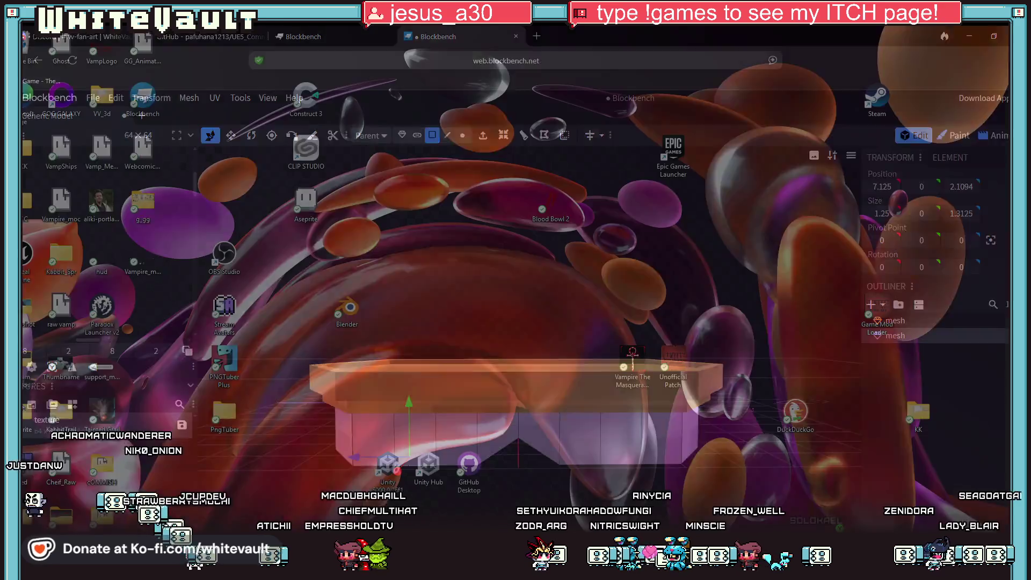
{"action": "key", "text": "super+d"}
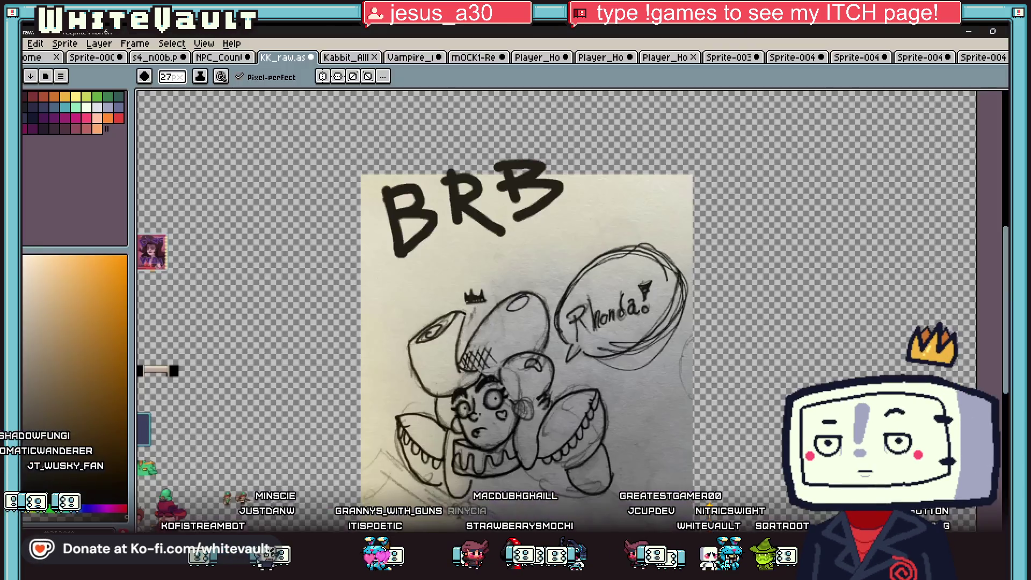
{"action": "left_click", "coordinate": [970, 36]}
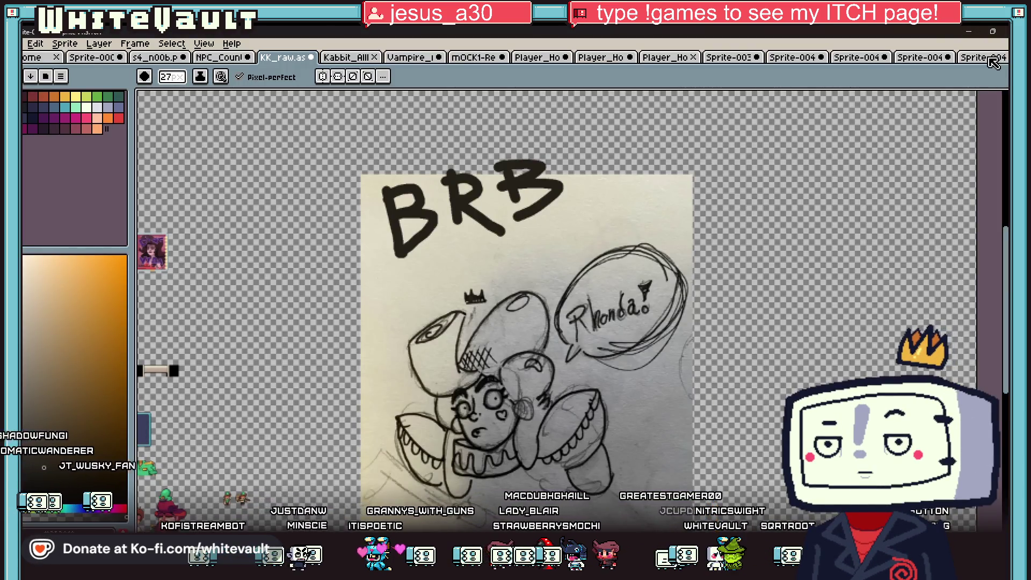
Look through the other open sprites and settle on the Sprite-003 game screenshot.
{"action": "left_click", "coordinate": [983, 57]}
{"action": "left_click", "coordinate": [920, 57]}
{"action": "left_click", "coordinate": [785, 58]}
{"action": "left_click", "coordinate": [730, 58]}
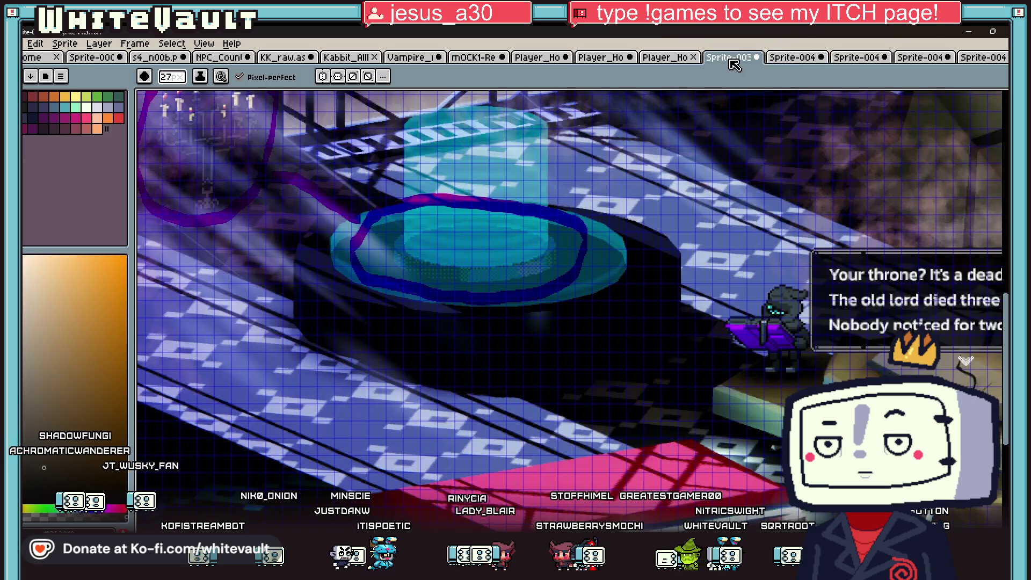
{"action": "scroll", "coordinate": [564, 215], "scroll_direction": "down", "scroll_amount": 1}
Draw a thick dark green ring around the glowing blue ellipse, redoing the stroke once.
{"action": "left_click_drag", "start_coordinate": [584, 204], "coordinate": [529, 275]}
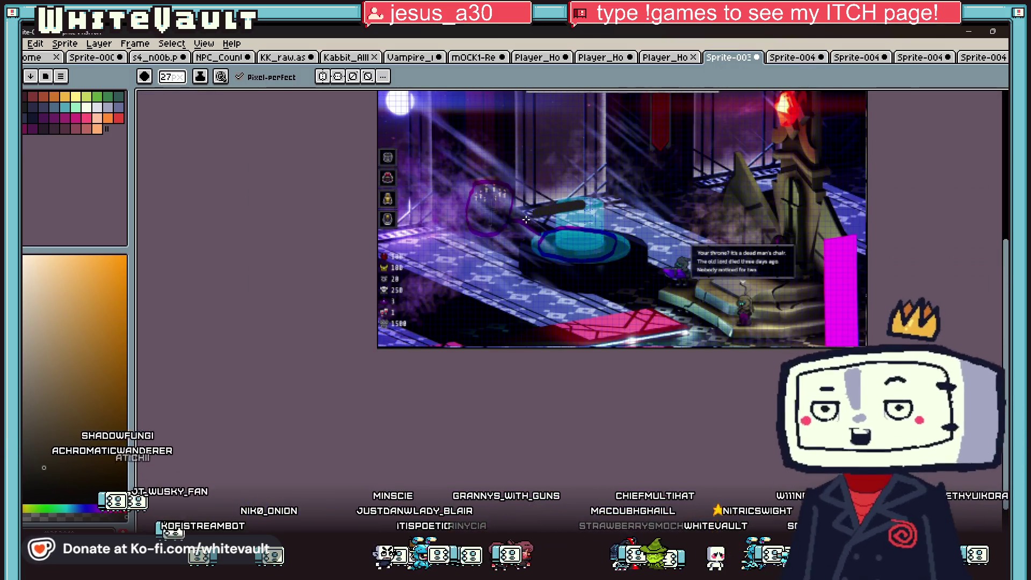
{"action": "key", "text": "ctrl+z"}
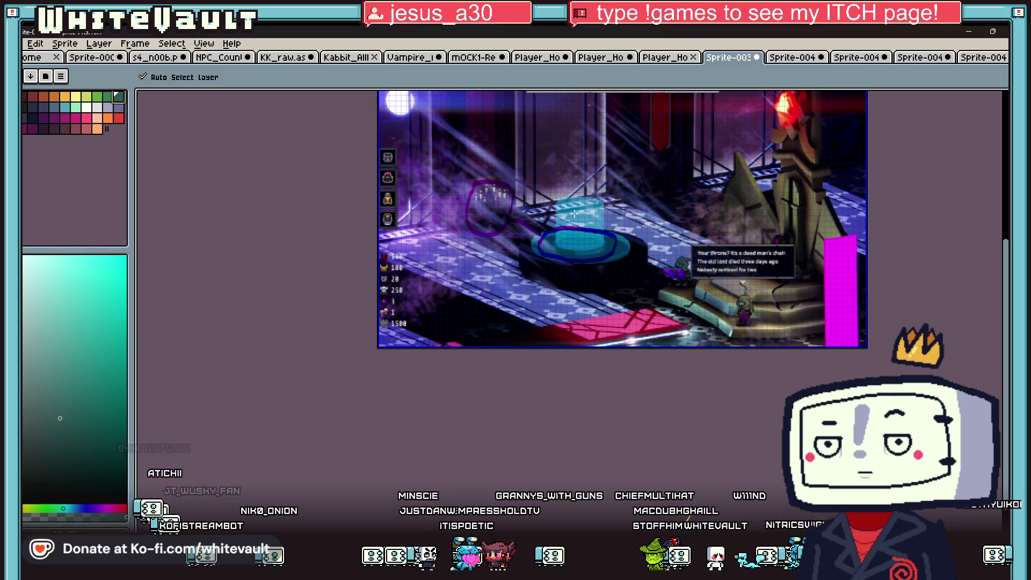
{"action": "scroll", "coordinate": [591, 208], "scroll_direction": "up", "scroll_amount": 2}
{"action": "mouse_move", "coordinate": [591, 208]}
{"action": "left_mouse_down"}
{"action": "mouse_move", "coordinate": [430, 331]}
{"action": "mouse_move", "coordinate": [650, 269]}
{"action": "mouse_move", "coordinate": [551, 254]}
{"action": "left_mouse_up"}
{"action": "scroll", "coordinate": [487, 264], "scroll_direction": "down", "scroll_amount": 2}
{"action": "key", "text": "ctrl+z"}
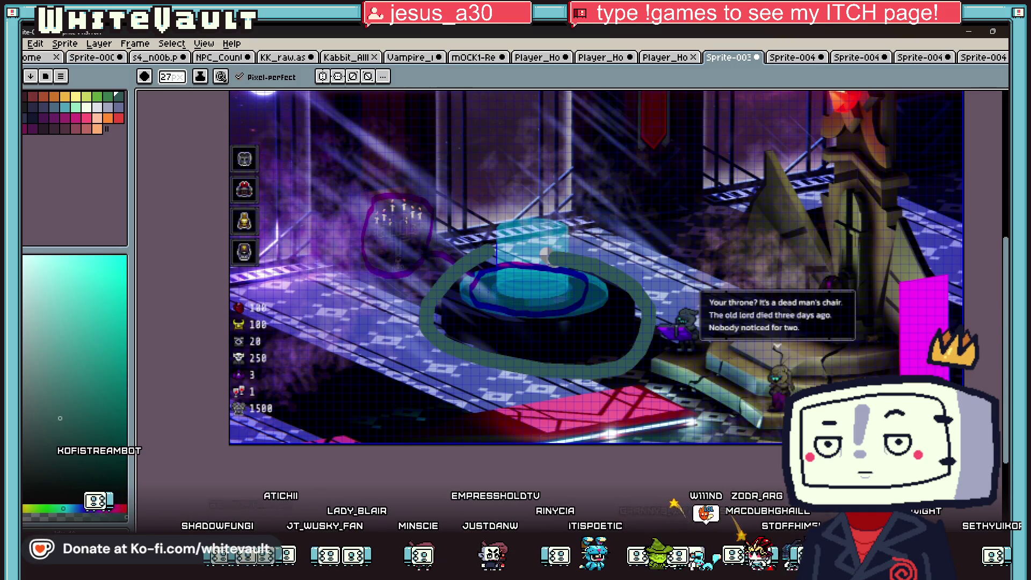
Leave Aseprite for the Vampolitics Steam store page in the browser.
{"action": "key", "text": "super+d"}
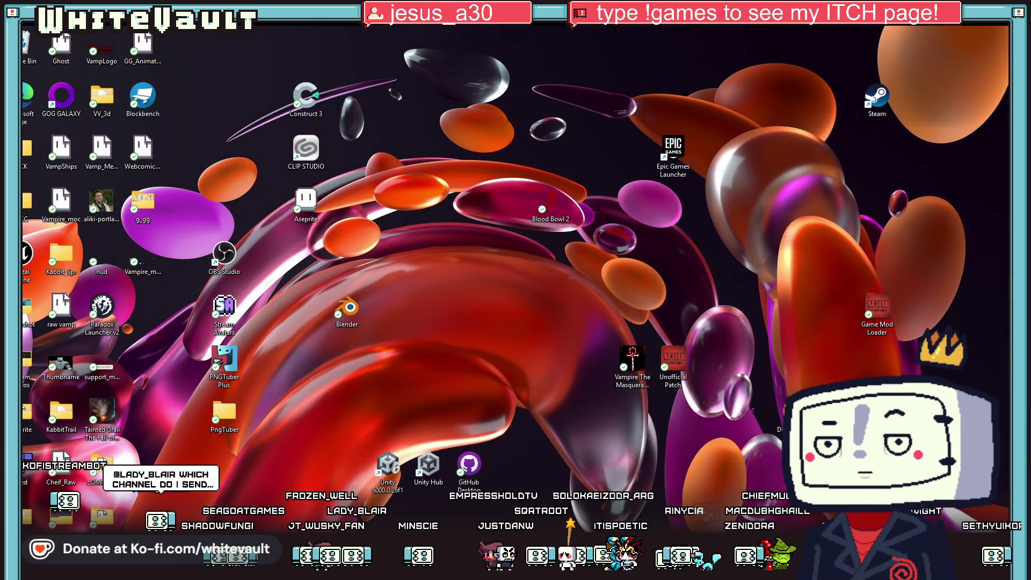
{"action": "key", "text": "alt+Tab"}
{"action": "key", "text": "super+d"}
{"action": "key", "text": "alt+Tab"}
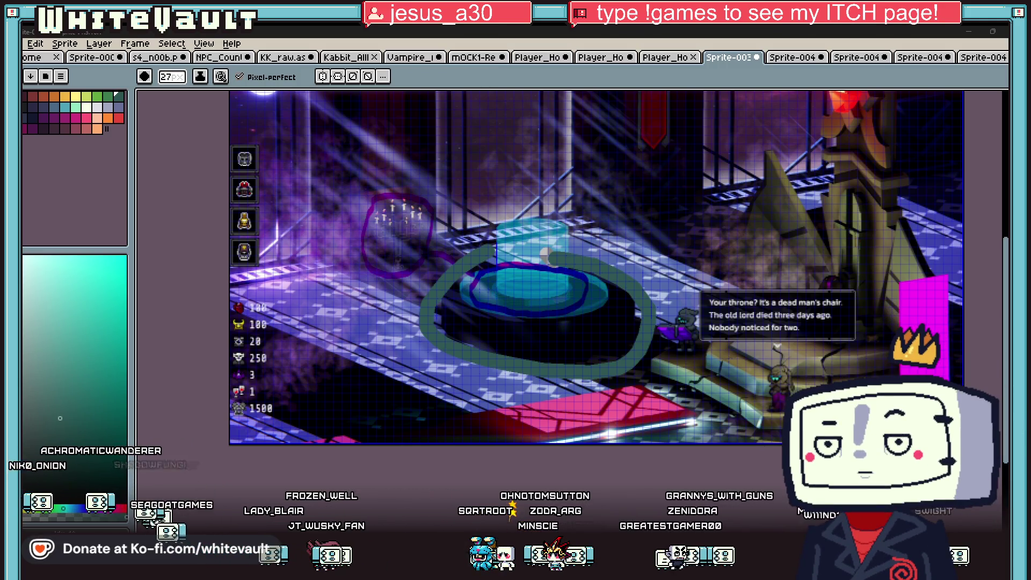
{"action": "key", "text": "alt+Tab"}
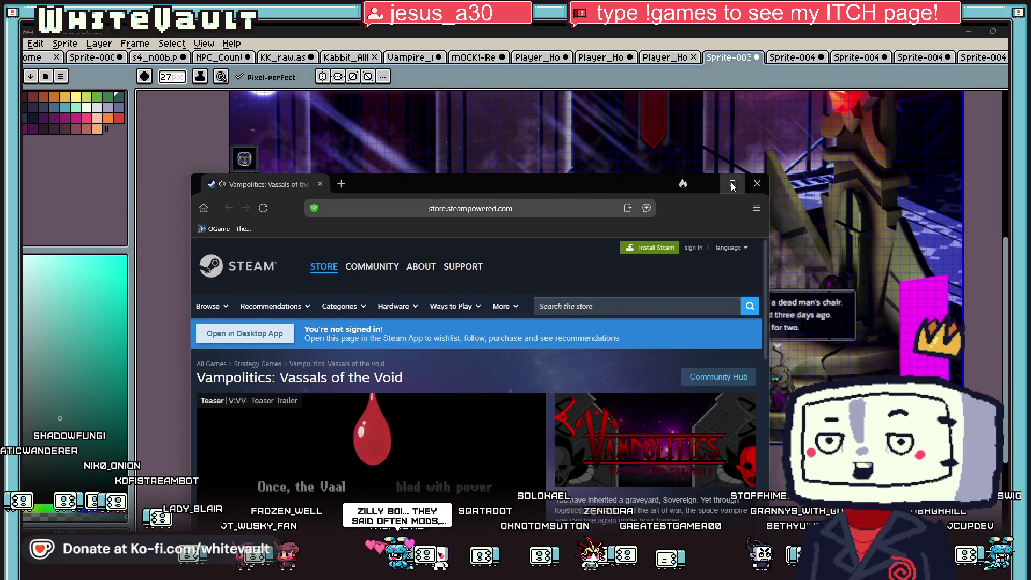
Maximize the Vampolitics store page and open its teaser trailer full screen.
{"action": "left_click", "coordinate": [732, 183]}
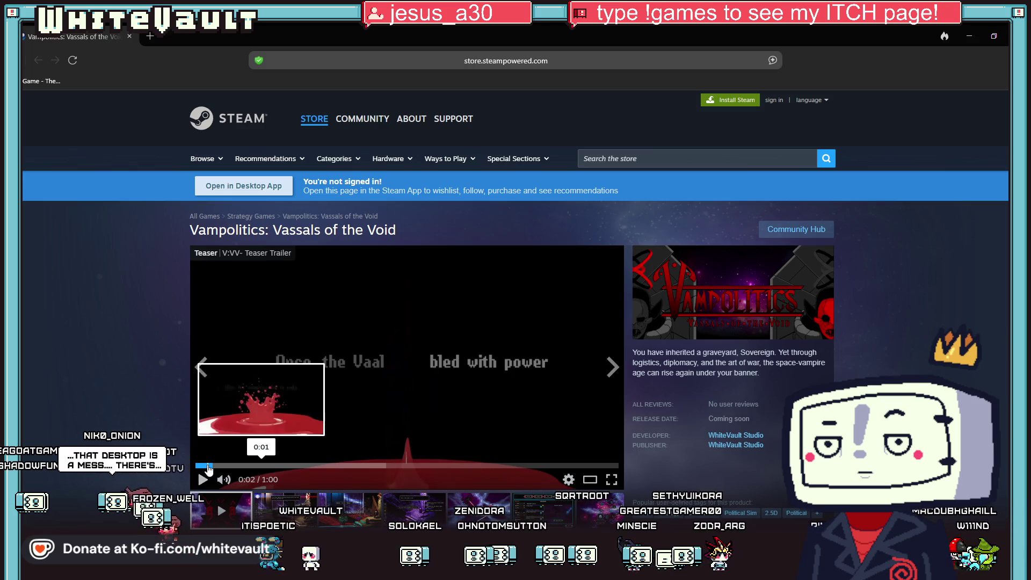
{"action": "double_click", "coordinate": [288, 455]}
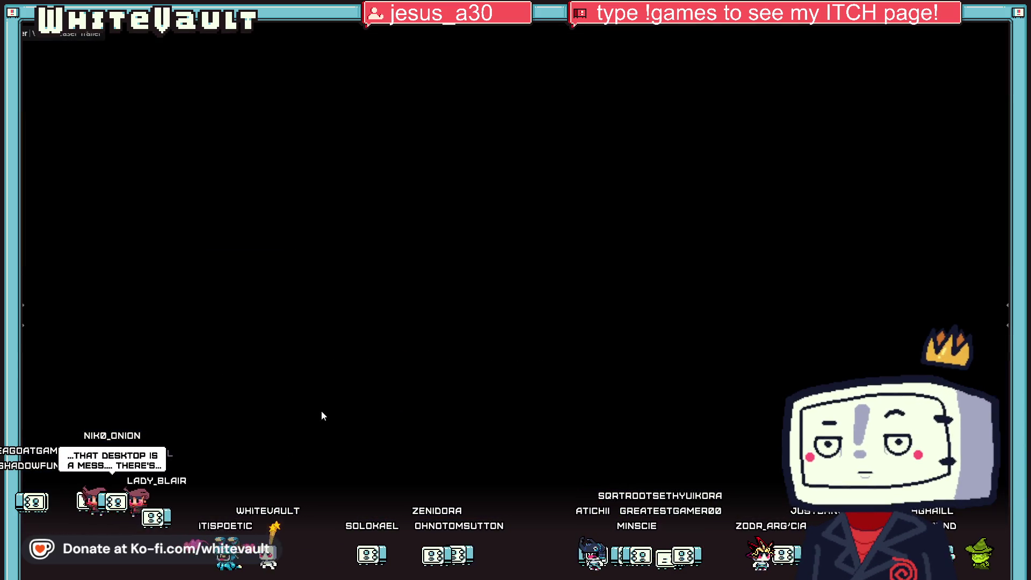
Play the Vampolitics teaser trailer full screen, then exit back to the store page.
{"action": "left_click", "coordinate": [439, 367]}
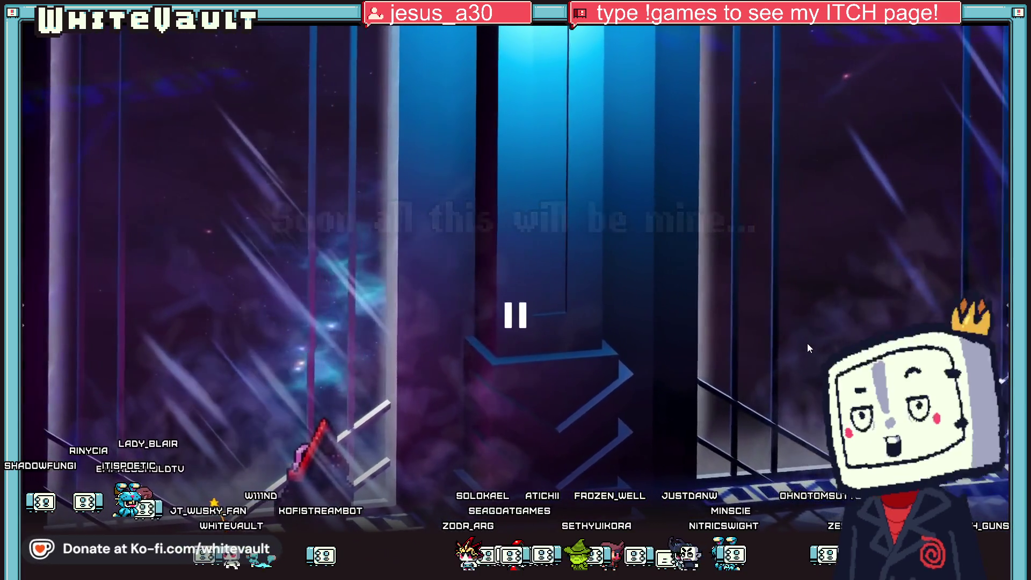
{"action": "key", "text": "Escape"}
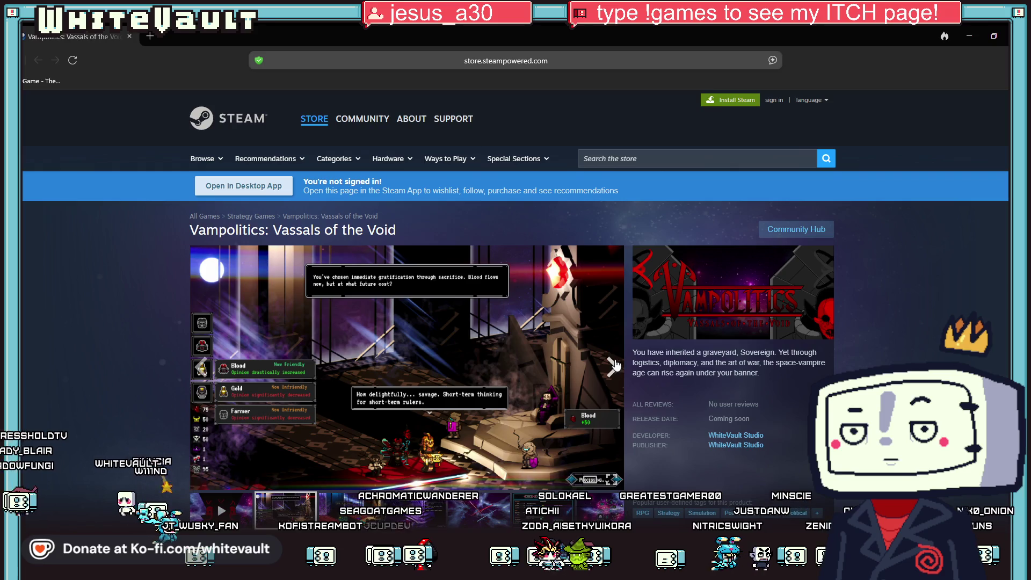
Page through enlarged Vampolitics screenshots: family trade, space battle, Deployment, star map, cathedral dialogue, space window.
{"action": "scroll", "coordinate": [659, 382], "scroll_direction": "down", "scroll_amount": 2}
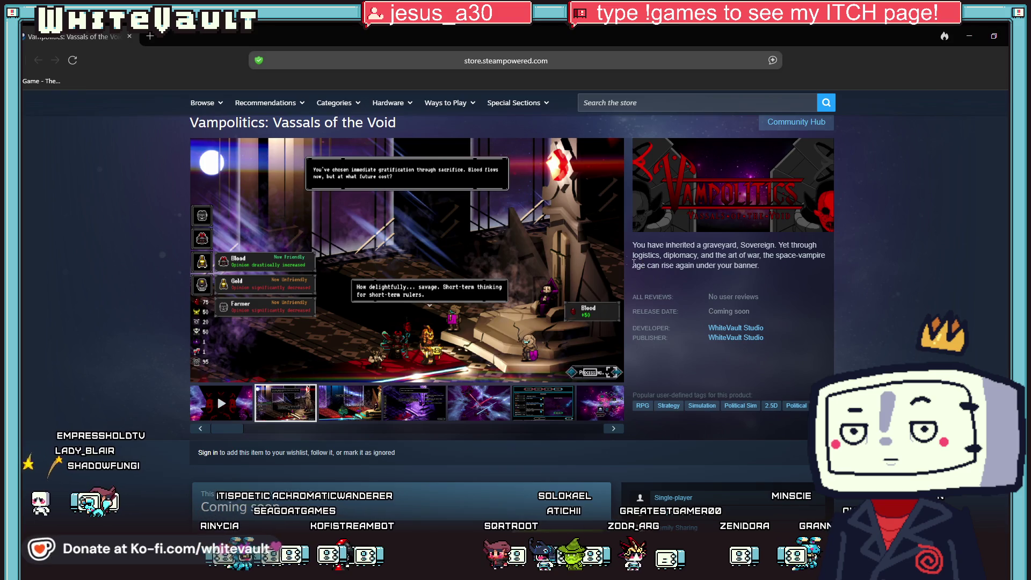
{"action": "left_click", "coordinate": [615, 260]}
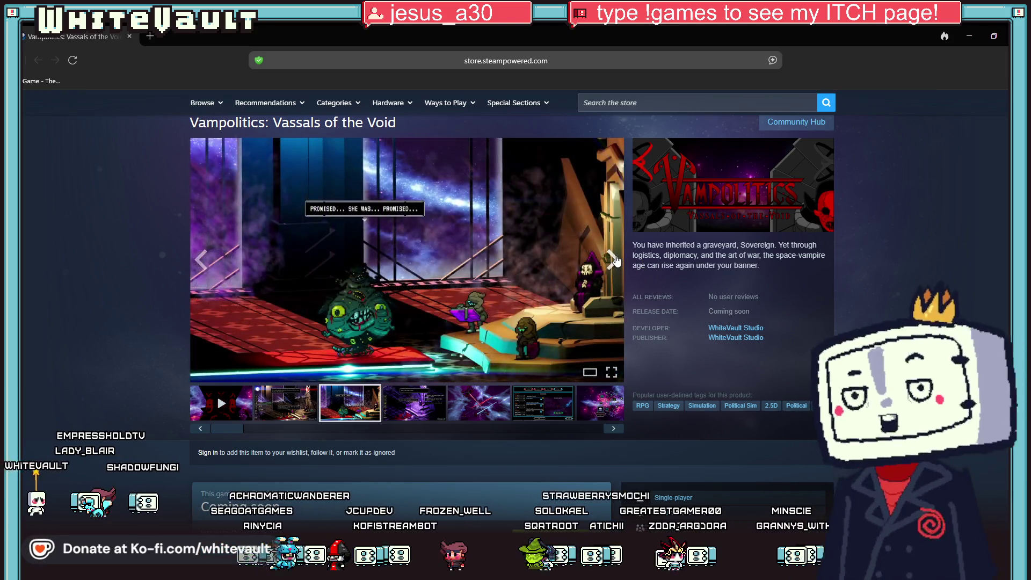
{"action": "left_click", "coordinate": [519, 288]}
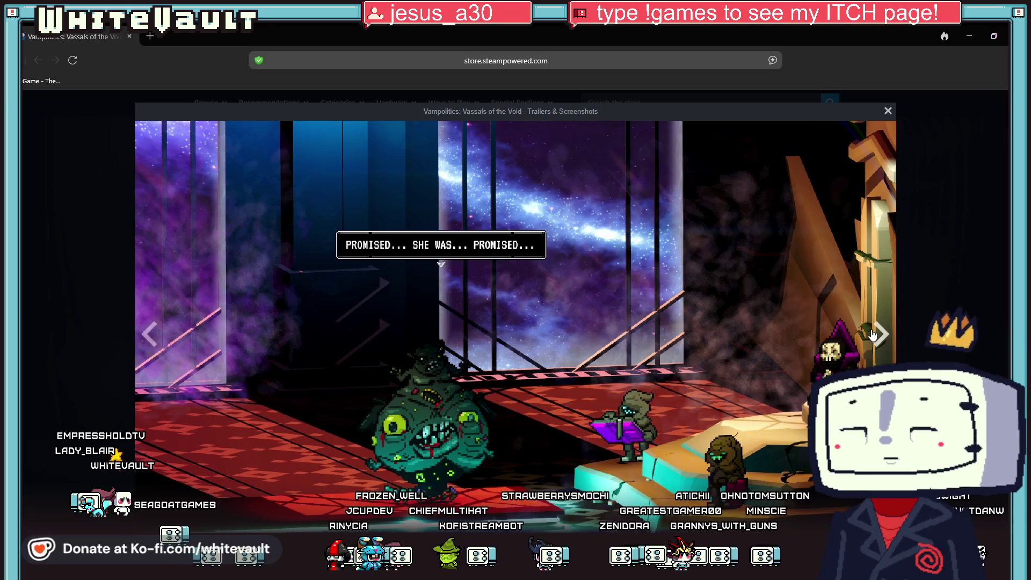
{"action": "left_click", "coordinate": [882, 335]}
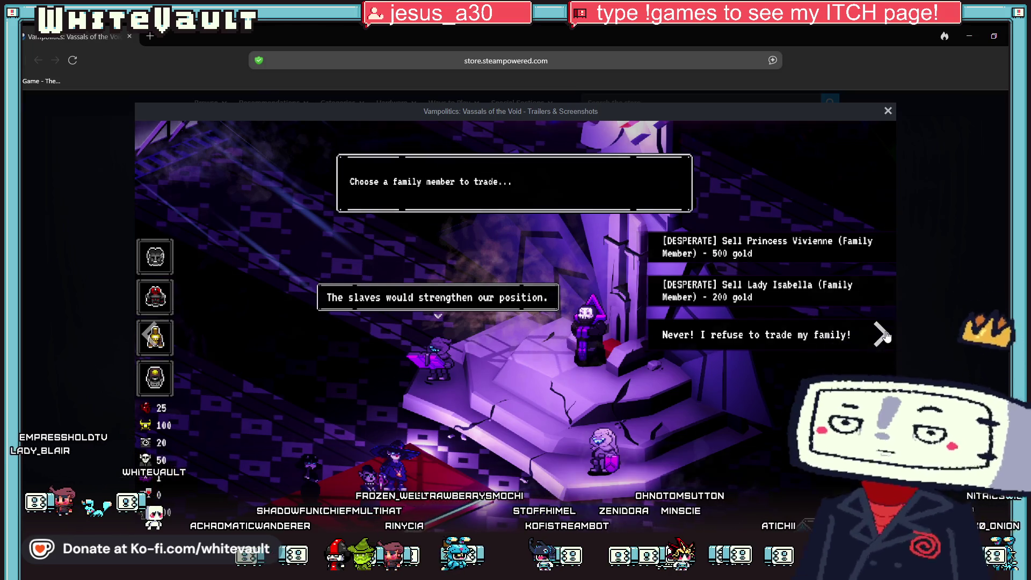
{"action": "left_click", "coordinate": [882, 334]}
{"action": "left_click", "coordinate": [884, 335]}
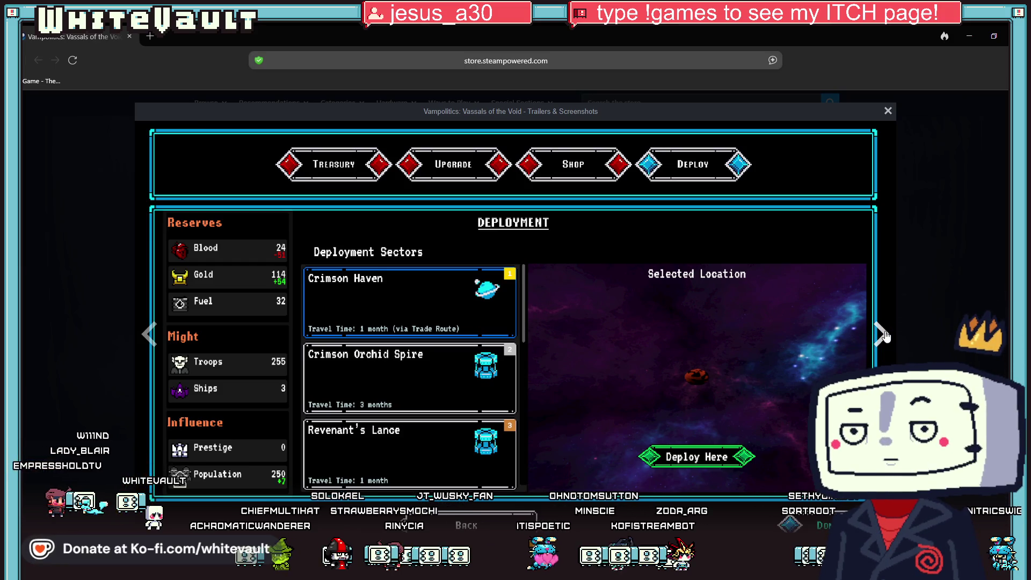
{"action": "left_click", "coordinate": [884, 335]}
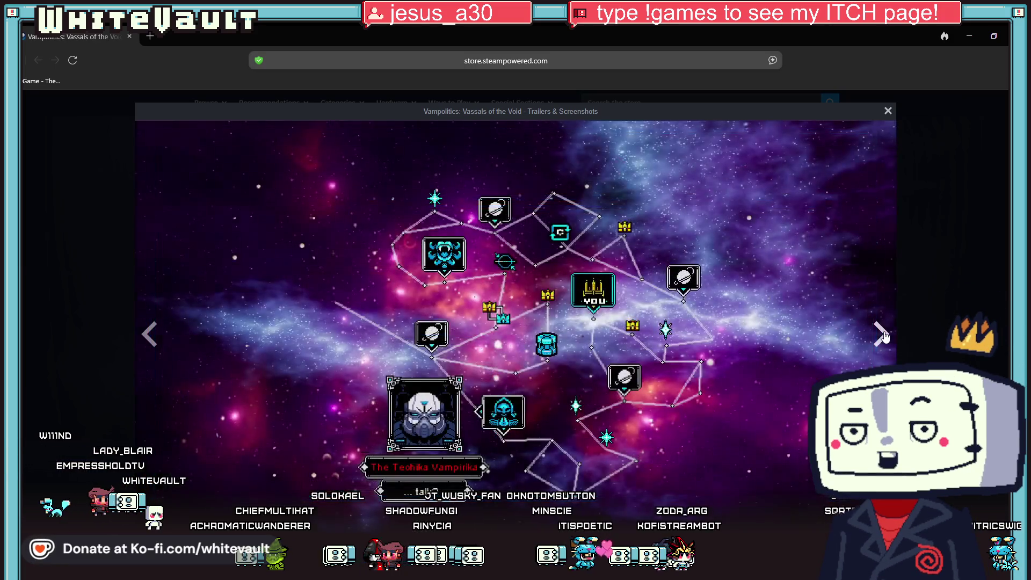
{"action": "left_click", "coordinate": [881, 330]}
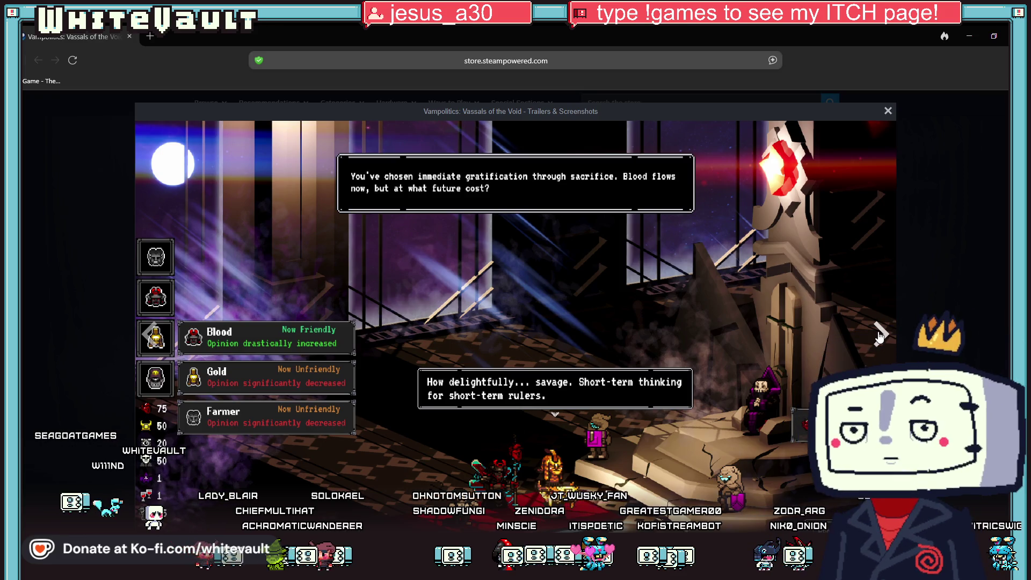
{"action": "left_click", "coordinate": [880, 335]}
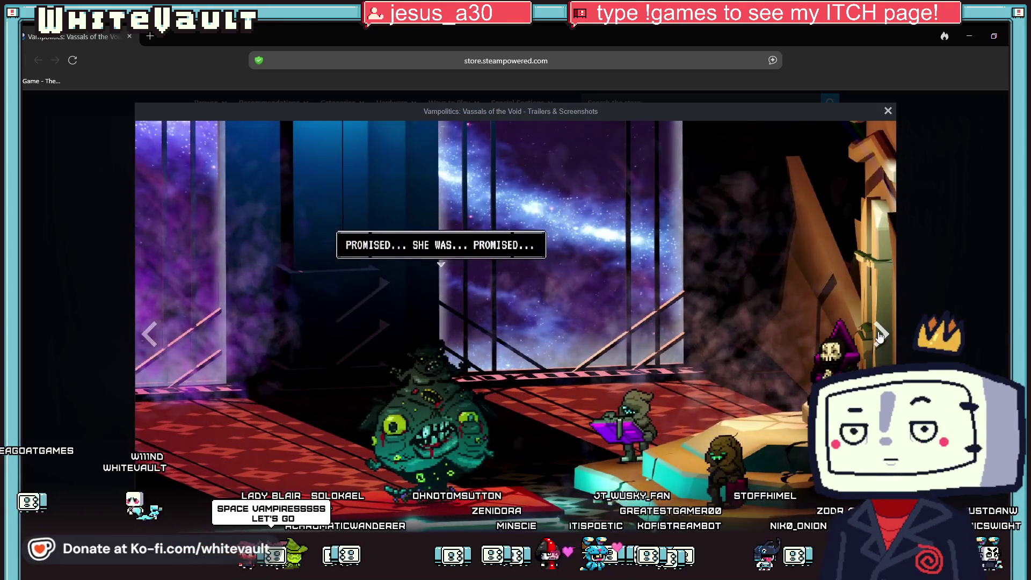
{"action": "left_click", "coordinate": [880, 335]}
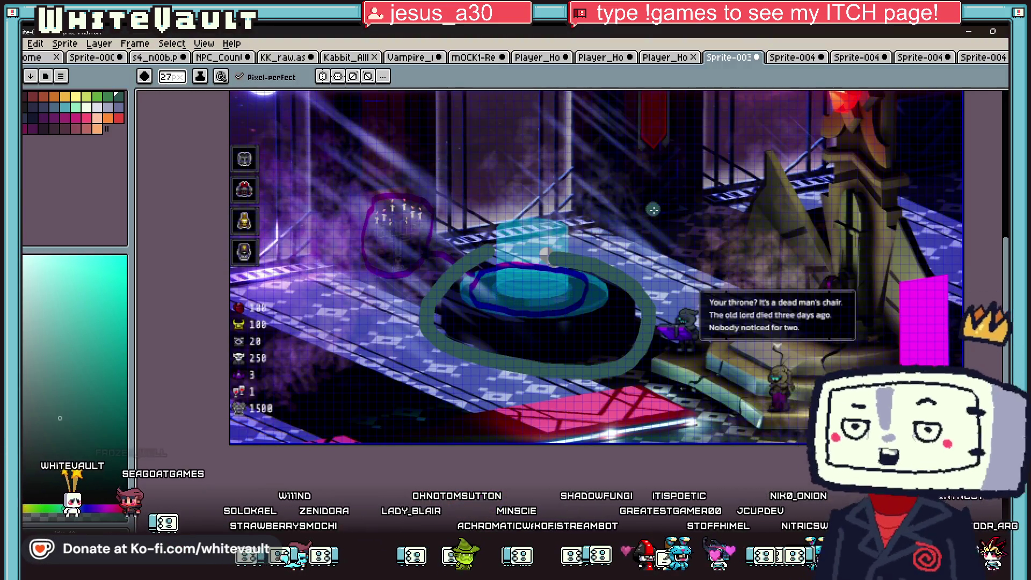
{"action": "scroll", "coordinate": [654, 209], "scroll_direction": "down", "scroll_amount": 3}
{"action": "left_click", "coordinate": [667, 58]}
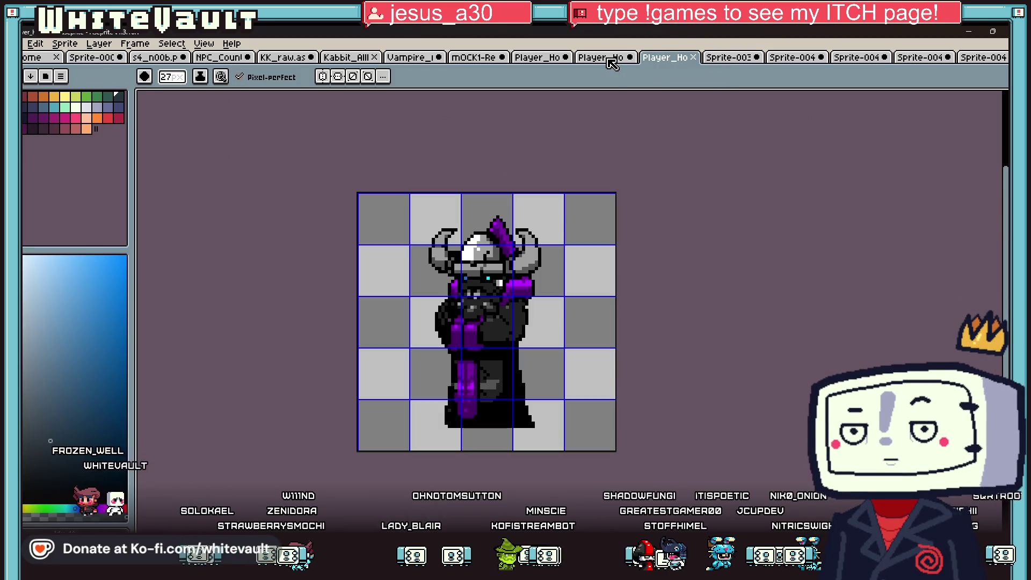
{"action": "left_click", "coordinate": [601, 58]}
{"action": "left_click", "coordinate": [486, 58]}
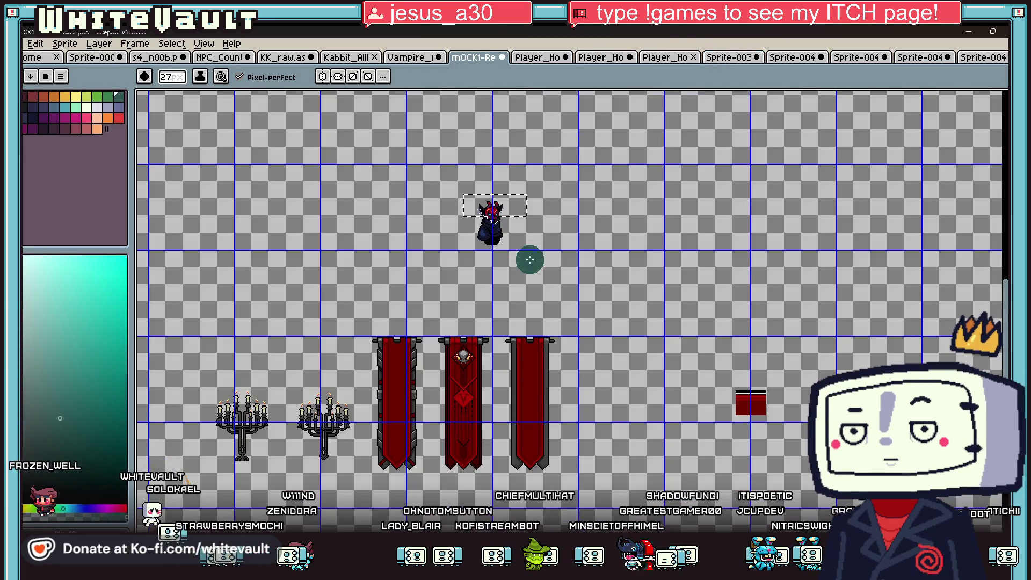
{"action": "scroll", "coordinate": [530, 260], "scroll_direction": "down", "scroll_amount": 4}
{"action": "scroll", "coordinate": [350, 341], "scroll_direction": "up", "scroll_amount": 2}
{"action": "scroll", "coordinate": [403, 388], "scroll_direction": "up", "scroll_amount": 3}
{"action": "scroll", "coordinate": [570, 277], "scroll_direction": "down", "scroll_amount": 3}
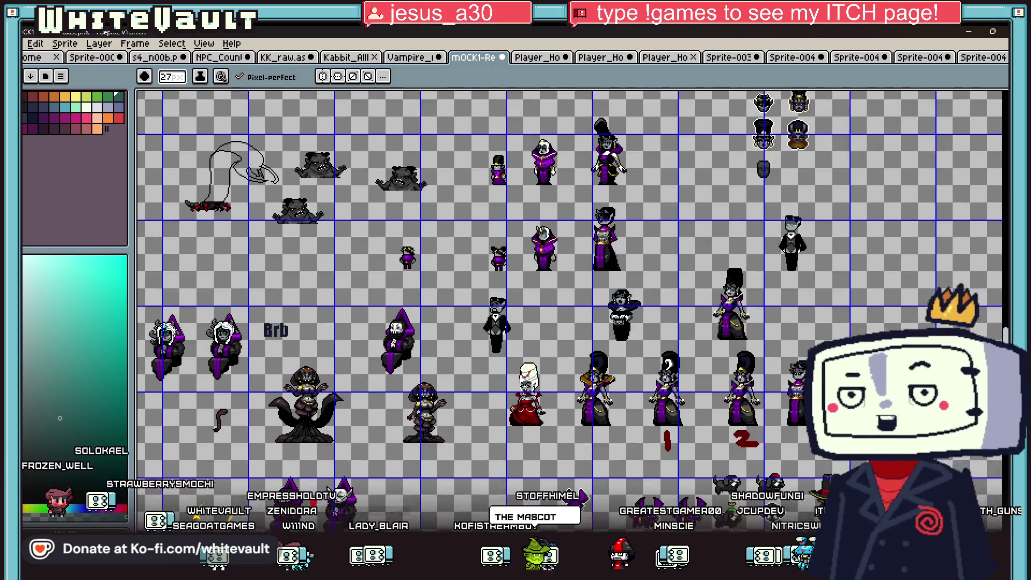
{"action": "scroll", "coordinate": [569, 277], "scroll_direction": "down", "scroll_amount": 1}
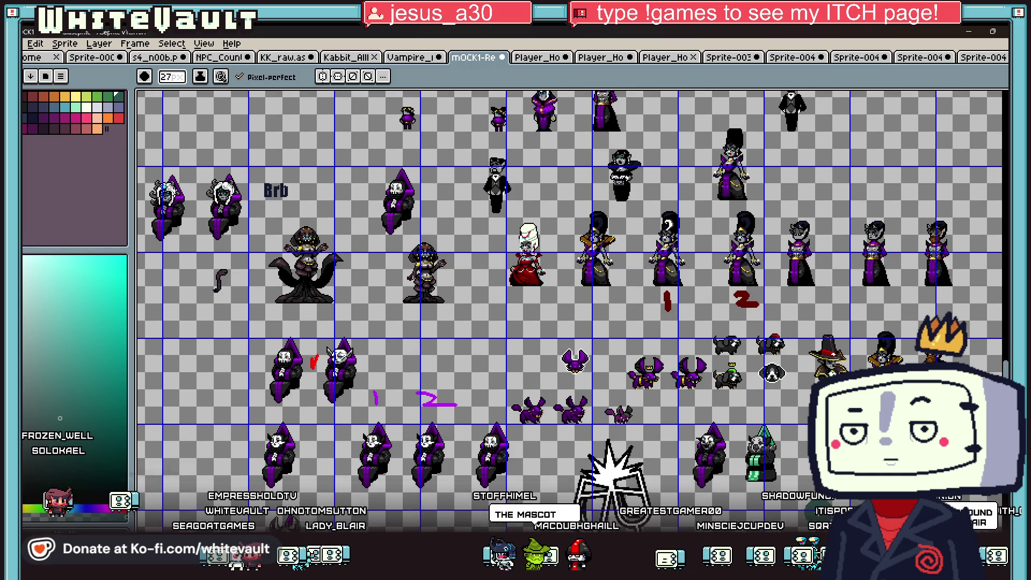
{"action": "scroll", "coordinate": [625, 446], "scroll_direction": "right", "scroll_amount": 3}
{"action": "scroll", "coordinate": [623, 441], "scroll_direction": "up", "scroll_amount": 6, "text": "ctrl"}
{"action": "scroll", "coordinate": [612, 421], "scroll_direction": "down", "scroll_amount": 6, "text": "ctrl"}
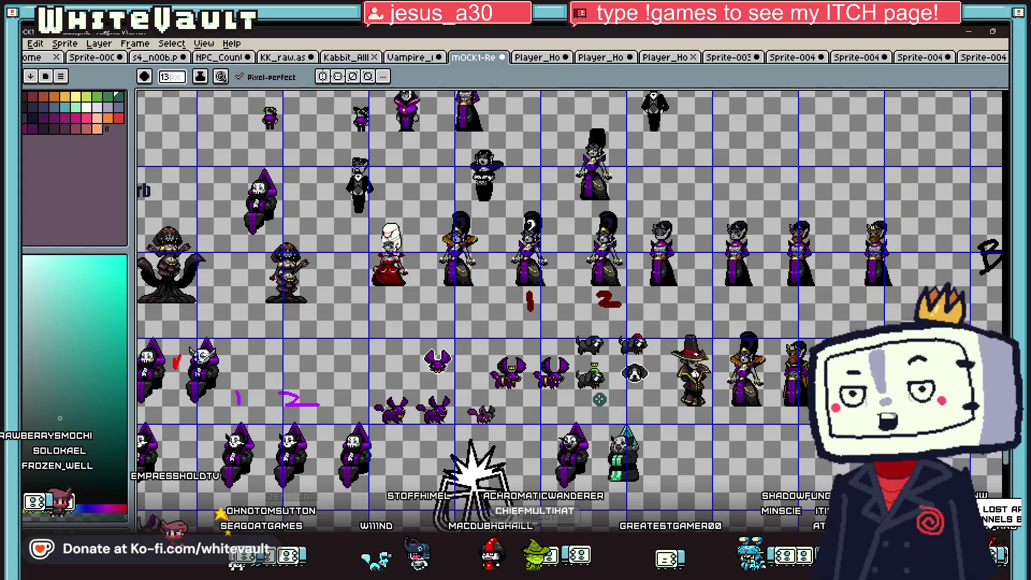
{"action": "scroll", "coordinate": [596, 394], "scroll_direction": "up", "scroll_amount": 2}
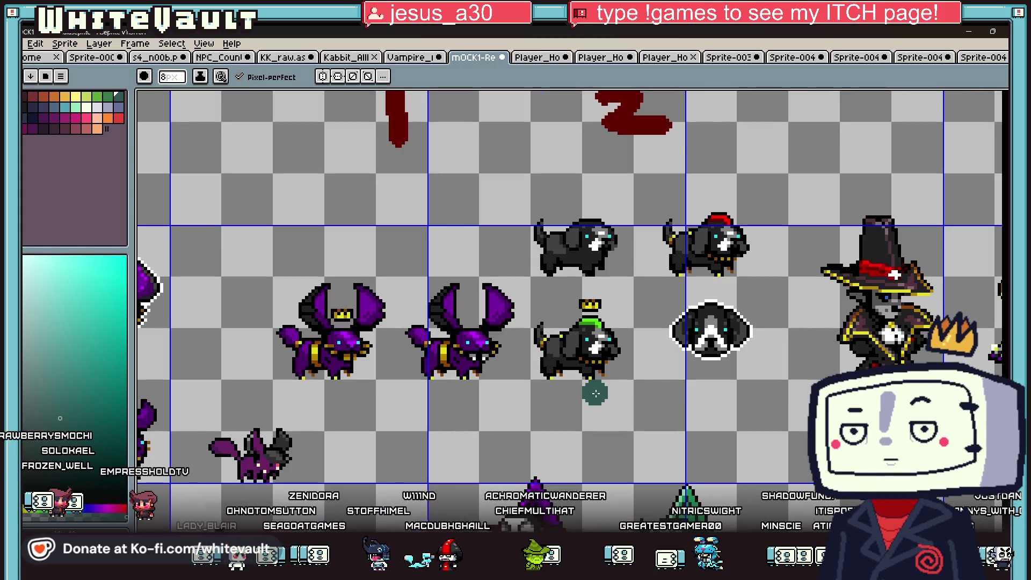
{"action": "scroll", "coordinate": [596, 394], "scroll_direction": "down", "scroll_amount": 1}
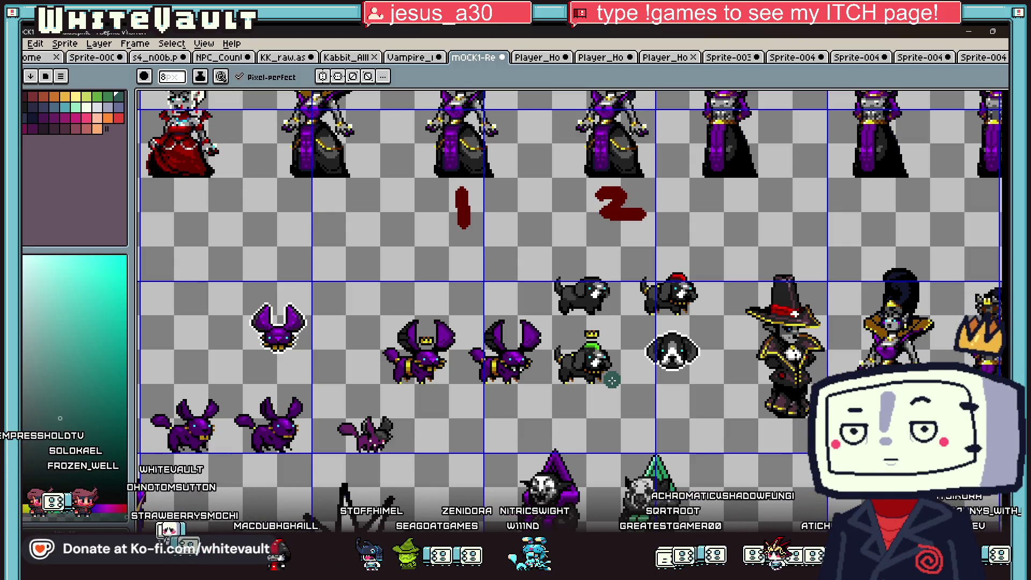
{"action": "scroll", "coordinate": [570, 277], "scroll_direction": "right", "scroll_amount": 15}
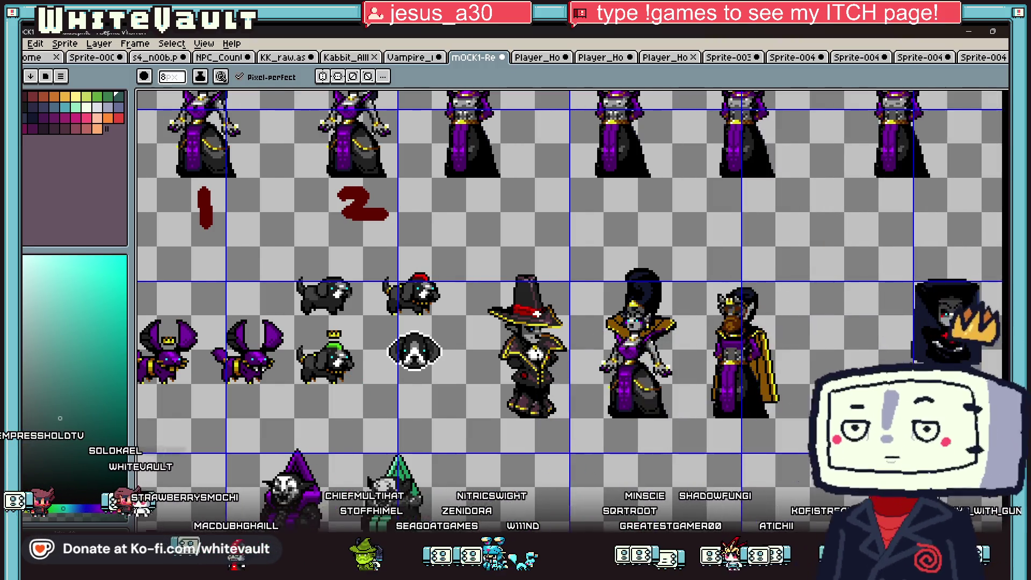
{"action": "scroll", "coordinate": [797, 379], "scroll_direction": "down", "scroll_amount": 2}
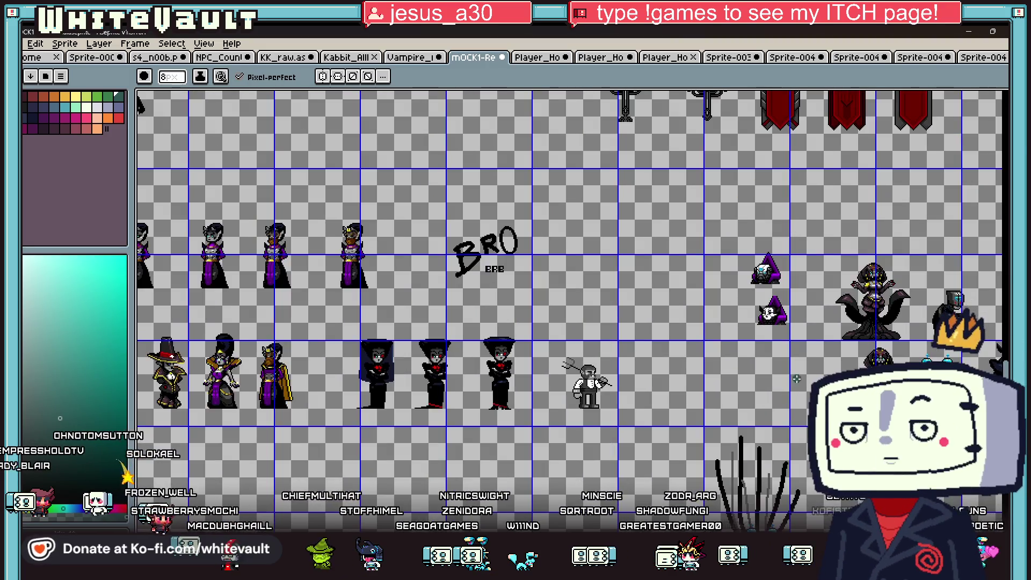
{"action": "scroll", "coordinate": [648, 352], "scroll_direction": "right", "scroll_amount": 8}
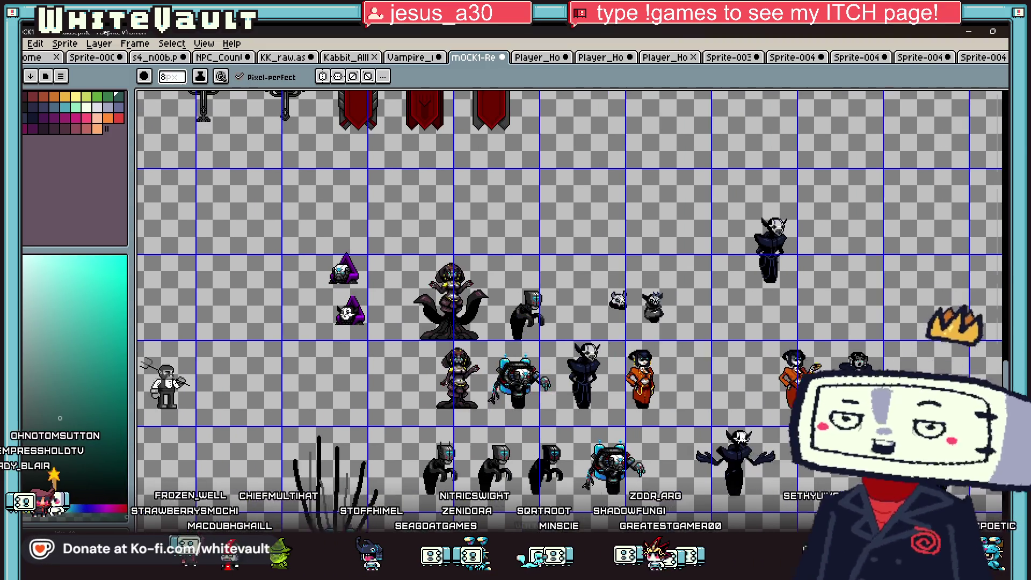
{"action": "scroll", "coordinate": [648, 352], "scroll_direction": "up", "scroll_amount": 2}
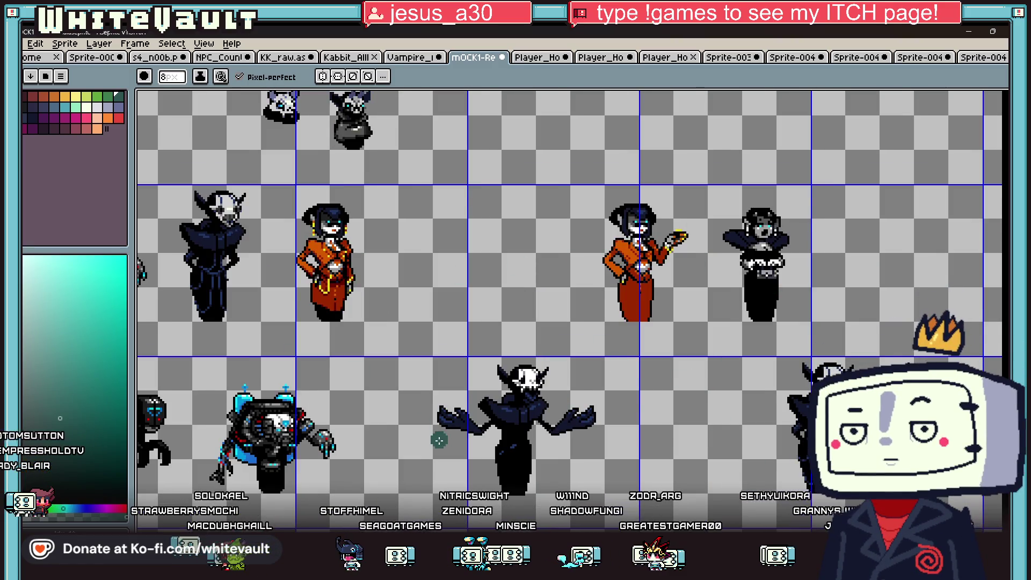
{"action": "scroll", "coordinate": [438, 440], "scroll_direction": "down", "scroll_amount": 2}
{"action": "scroll", "coordinate": [498, 413], "scroll_direction": "right", "scroll_amount": 6}
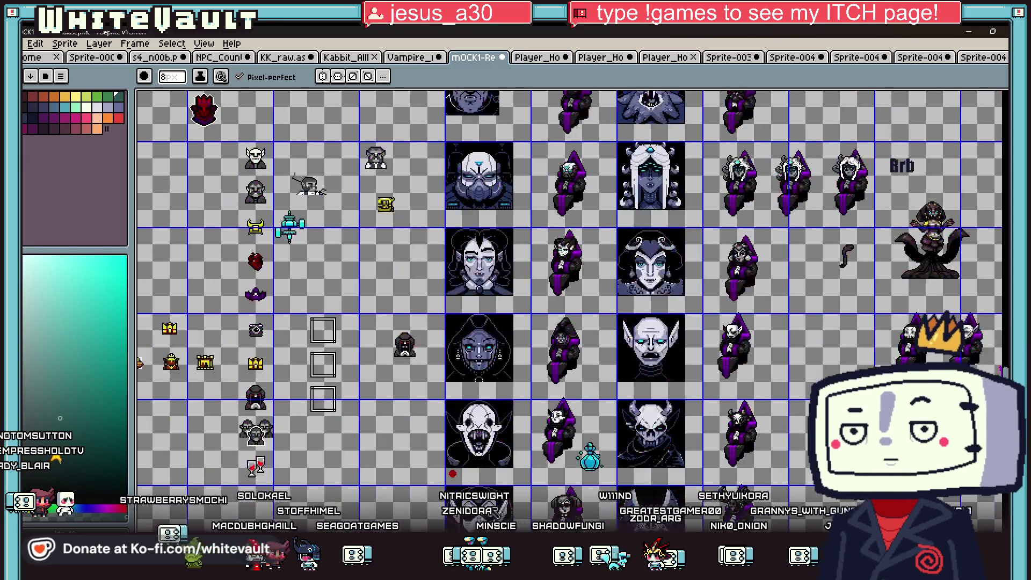
{"action": "scroll", "coordinate": [498, 413], "scroll_direction": "down", "scroll_amount": 2}
{"action": "scroll", "coordinate": [698, 402], "scroll_direction": "up", "scroll_amount": 2}
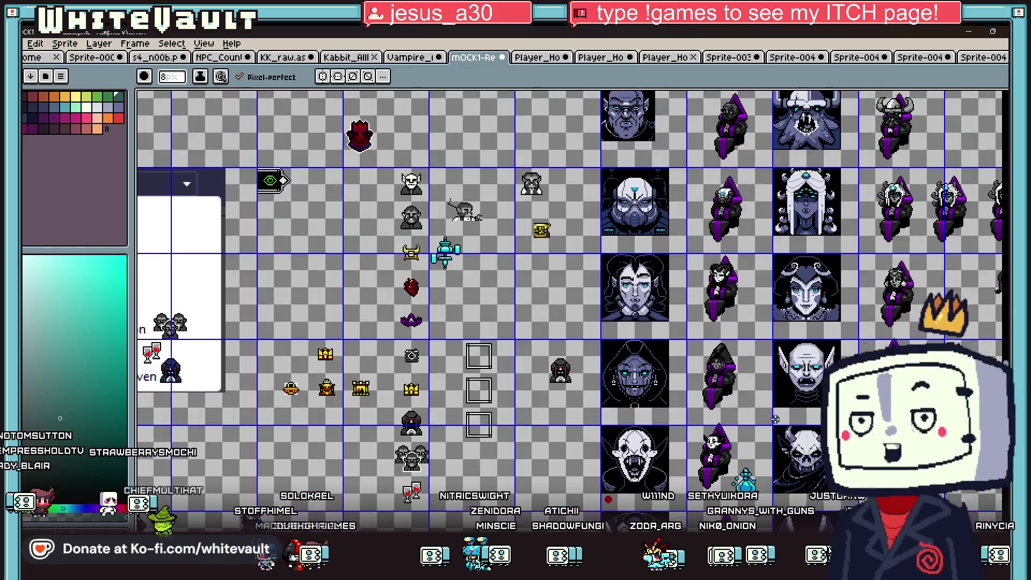
{"action": "scroll", "coordinate": [699, 402], "scroll_direction": "down", "scroll_amount": 1}
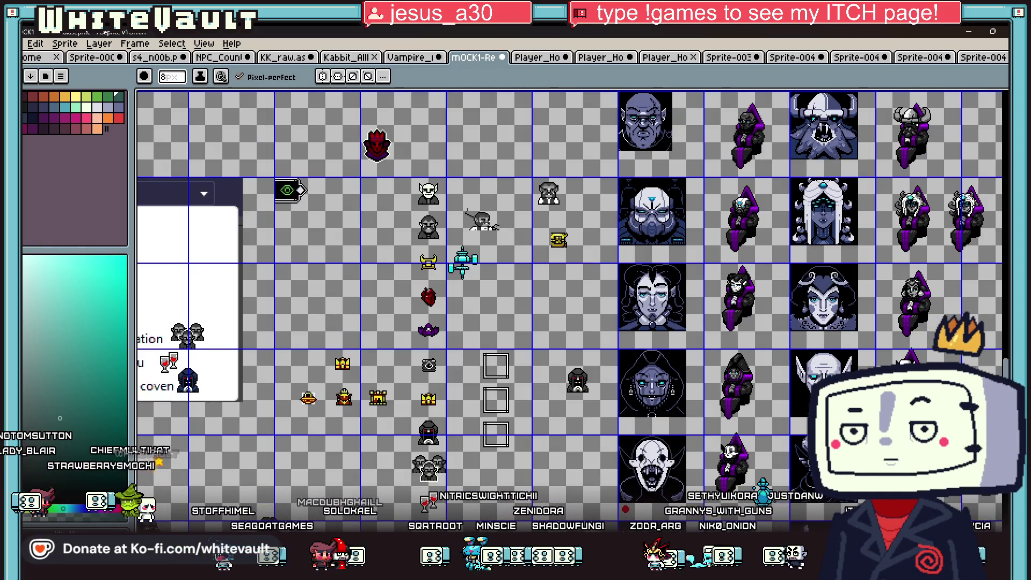
{"action": "scroll", "coordinate": [570, 278], "scroll_direction": "right", "scroll_amount": 4}
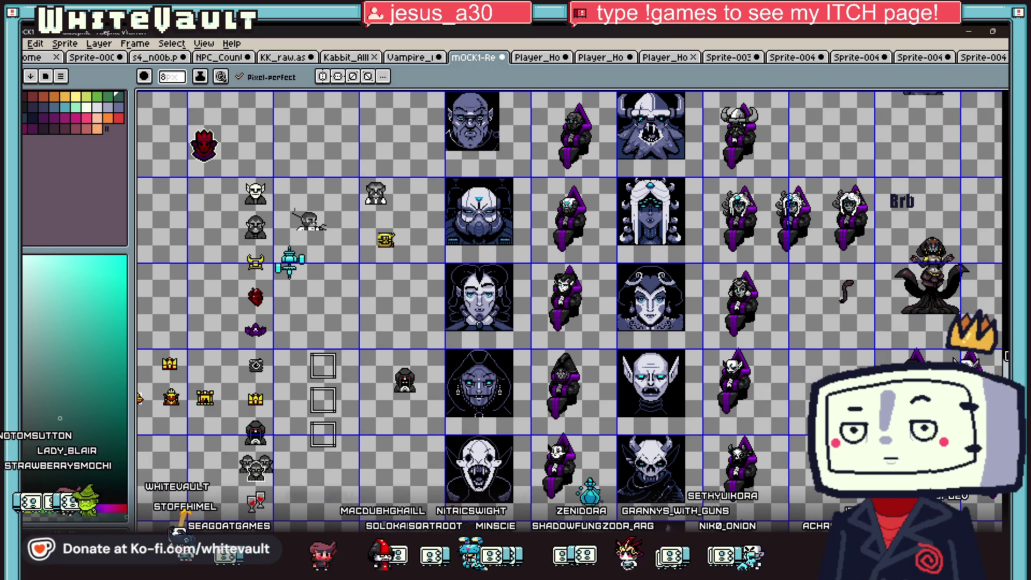
{"action": "scroll", "coordinate": [570, 277], "scroll_direction": "down", "scroll_amount": 3}
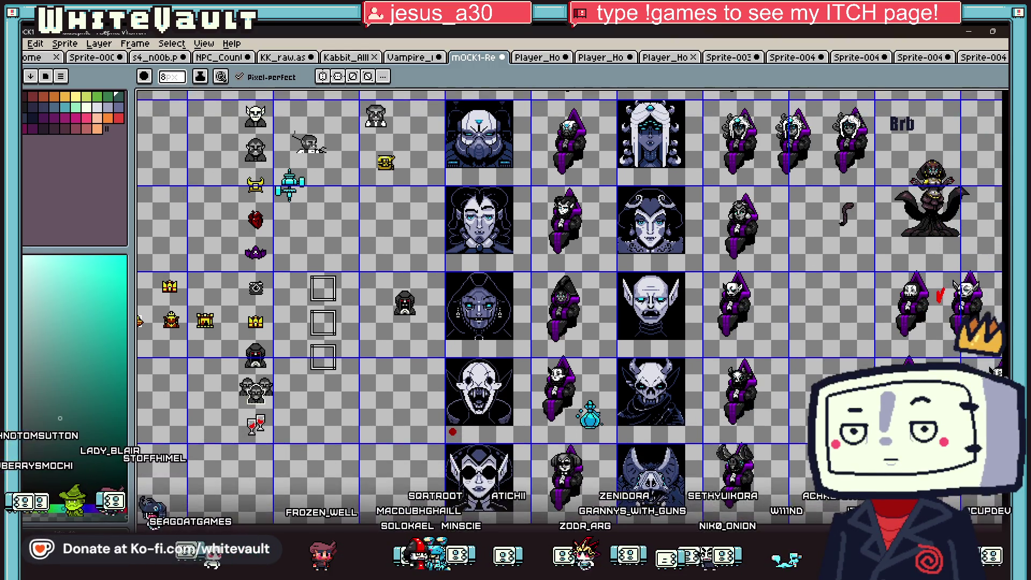
{"action": "scroll", "coordinate": [569, 277], "scroll_direction": "up", "scroll_amount": 1}
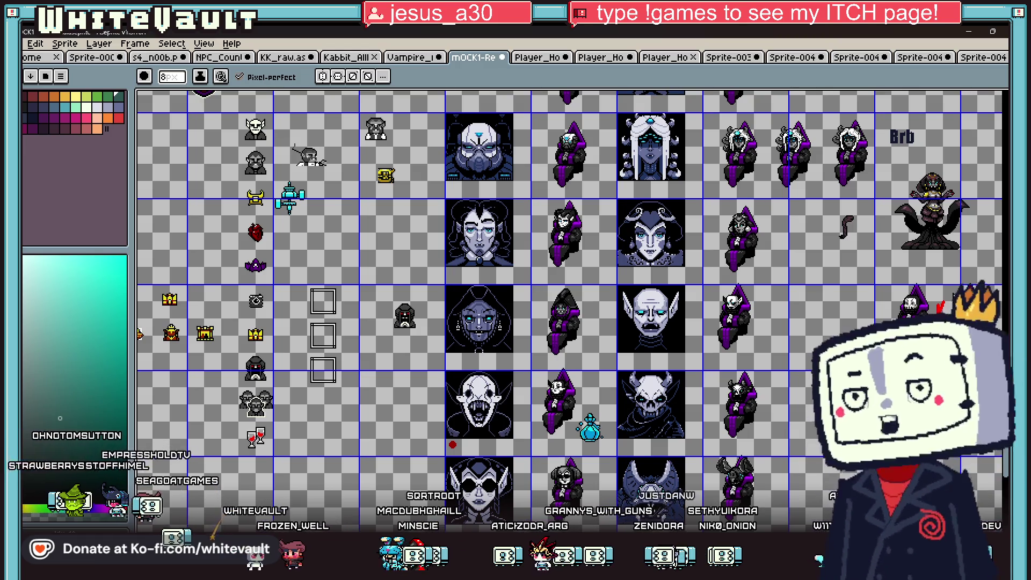
{"action": "scroll", "coordinate": [570, 278], "scroll_direction": "up", "scroll_amount": 2}
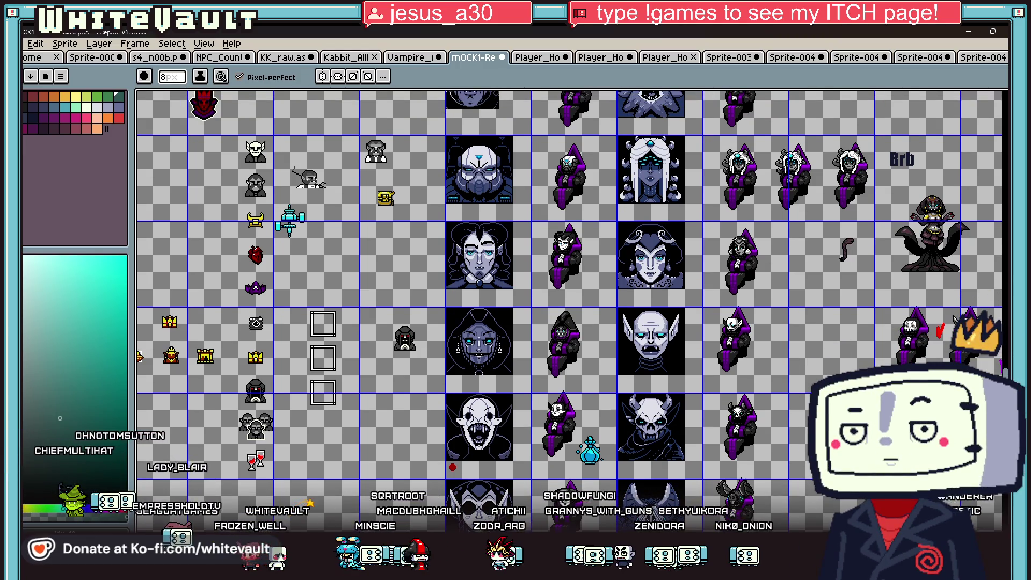
{"action": "scroll", "coordinate": [570, 278], "scroll_direction": "up", "scroll_amount": 3}
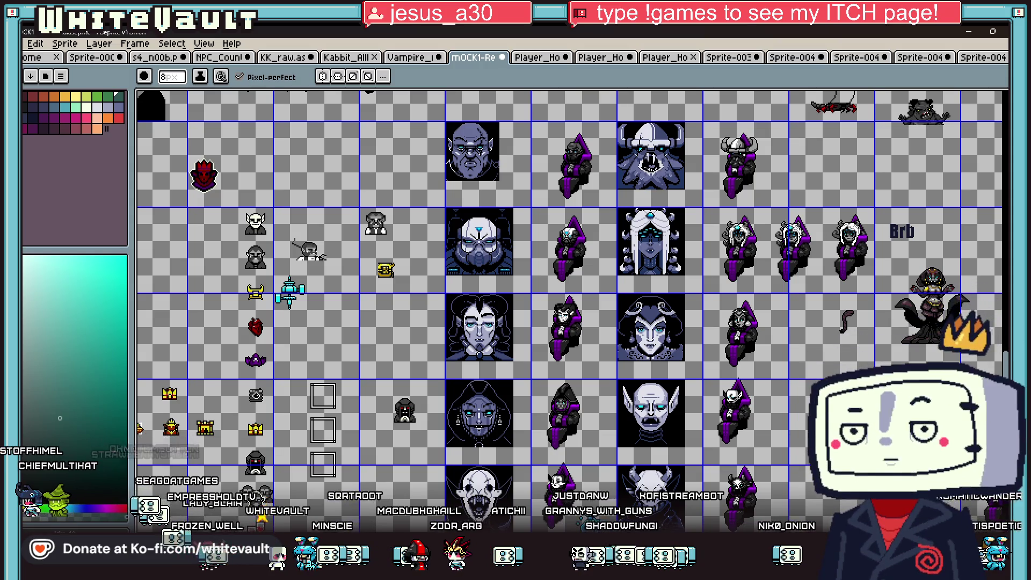
{"action": "scroll", "coordinate": [976, 285], "scroll_direction": "up", "scroll_amount": 14}
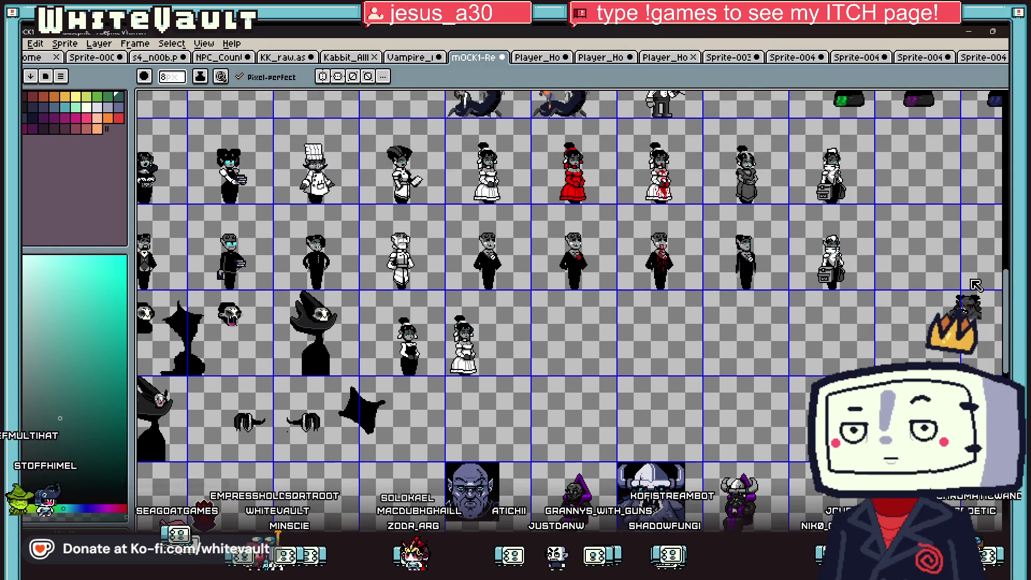
{"action": "scroll", "coordinate": [976, 285], "scroll_direction": "up", "scroll_amount": 9}
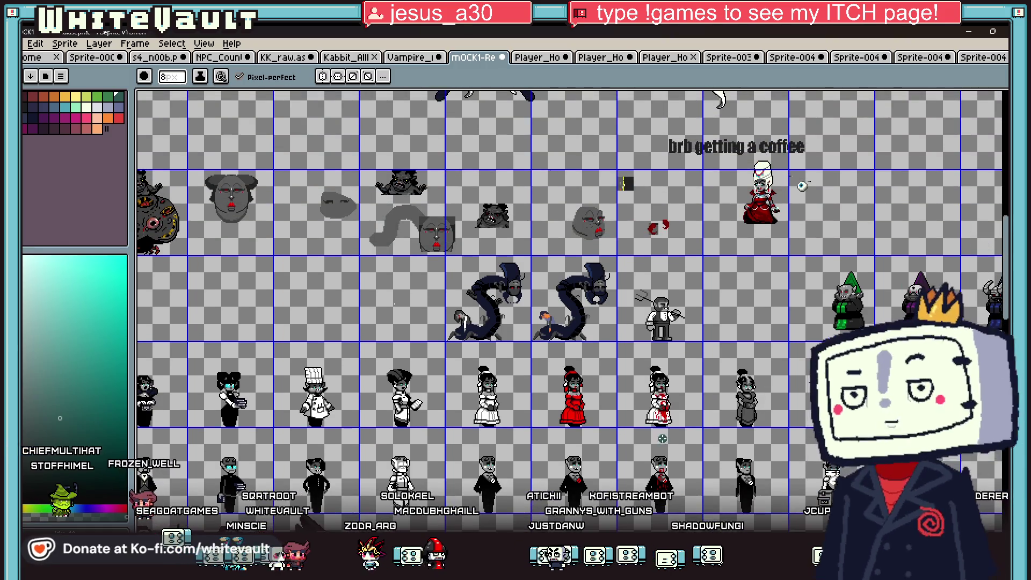
{"action": "scroll", "coordinate": [802, 186], "scroll_direction": "left", "scroll_amount": 20, "text": "shift"}
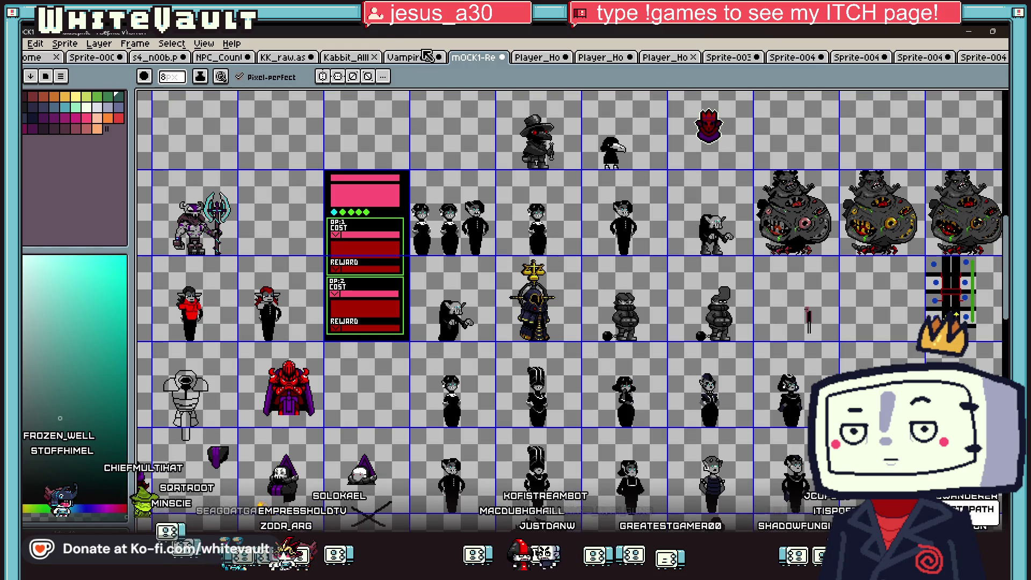
{"action": "left_click", "coordinate": [352, 58]}
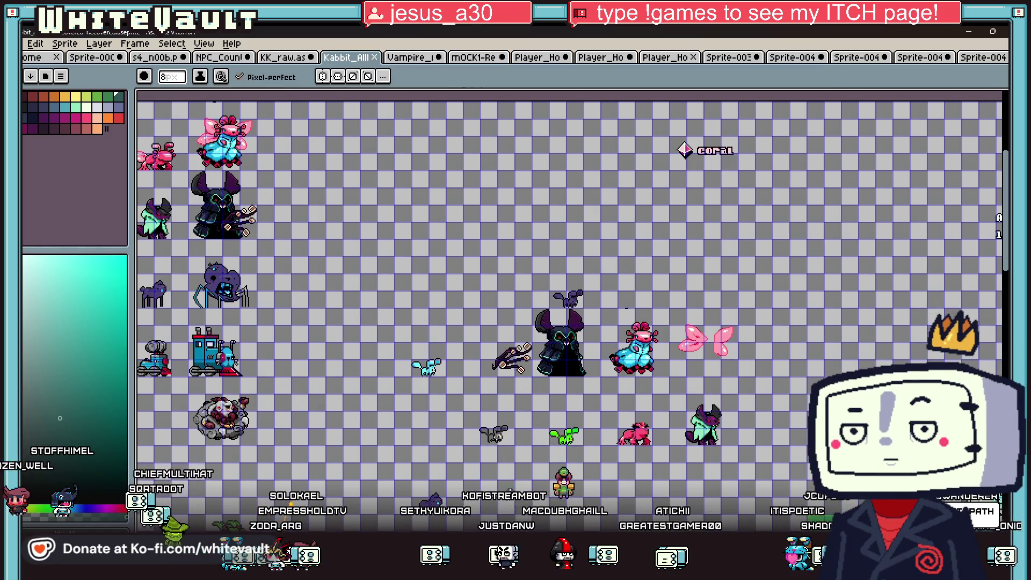
Scroll around the Kabbit_All sheet to inspect its creature evolution lines and Inferno comparison.
{"action": "scroll", "coordinate": [569, 282], "scroll_direction": "left", "scroll_amount": 20, "text": "shift"}
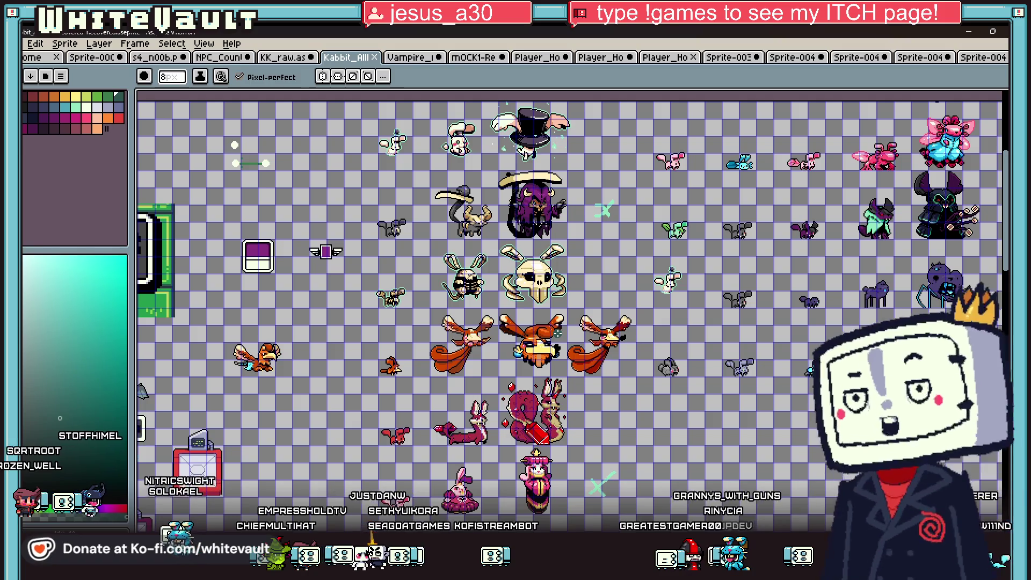
{"action": "scroll", "coordinate": [532, 290], "scroll_direction": "up", "scroll_amount": 1}
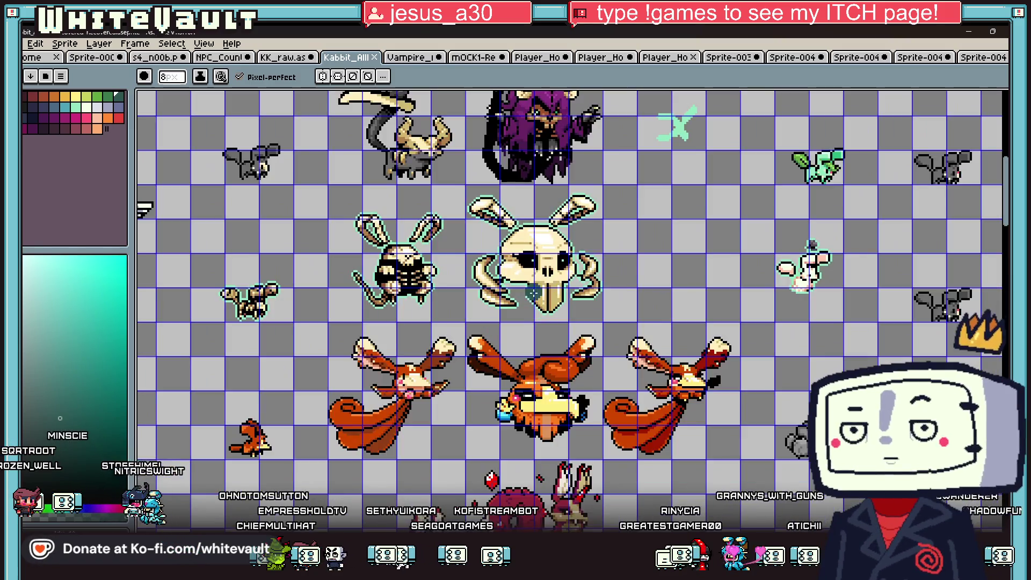
{"action": "scroll", "coordinate": [696, 336], "scroll_direction": "down", "scroll_amount": 1}
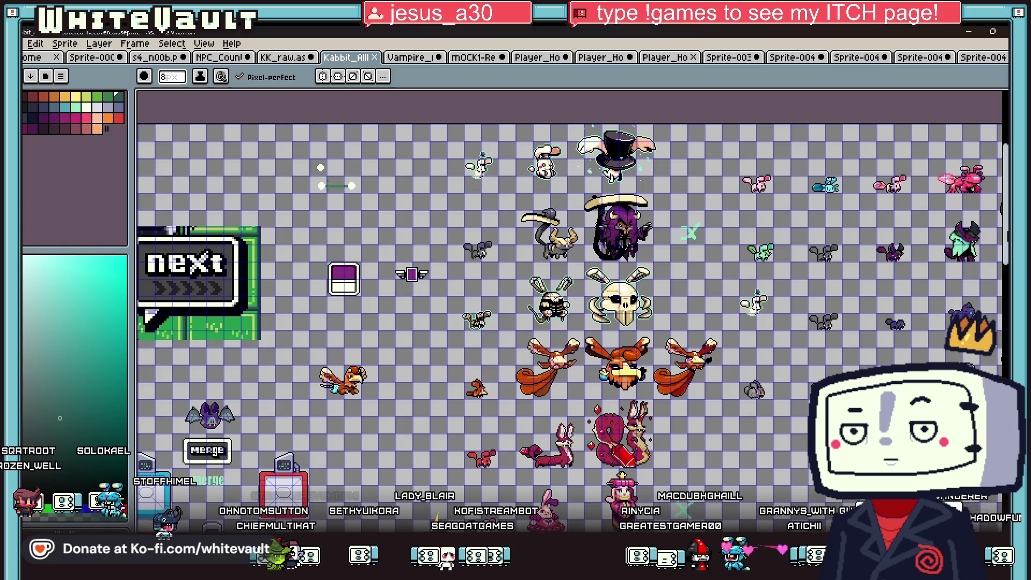
{"action": "scroll", "coordinate": [572, 277], "scroll_direction": "down", "scroll_amount": 10}
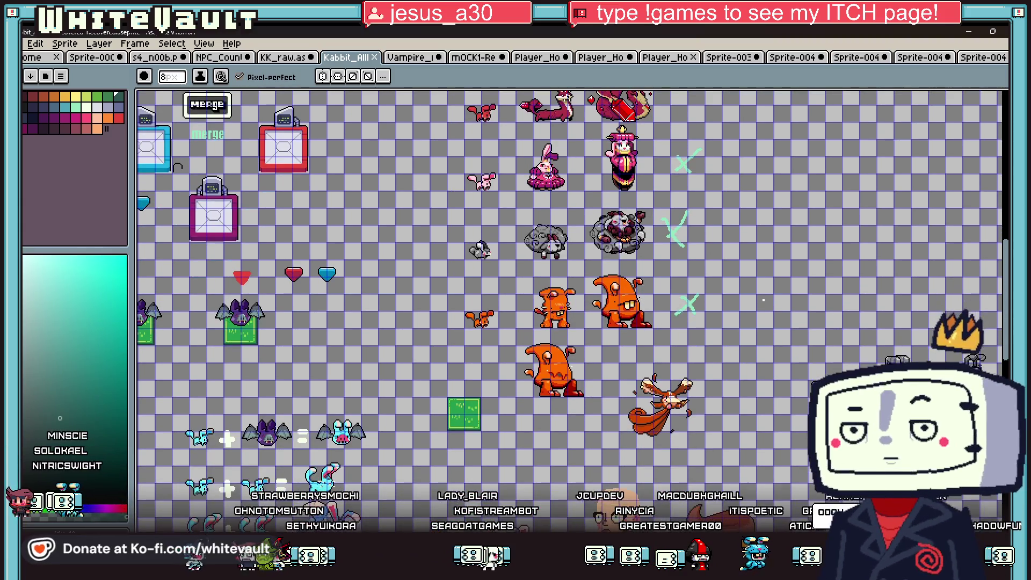
{"action": "scroll", "coordinate": [572, 277], "scroll_direction": "down", "scroll_amount": 2}
{"action": "scroll", "coordinate": [573, 277], "scroll_direction": "up", "scroll_amount": 7}
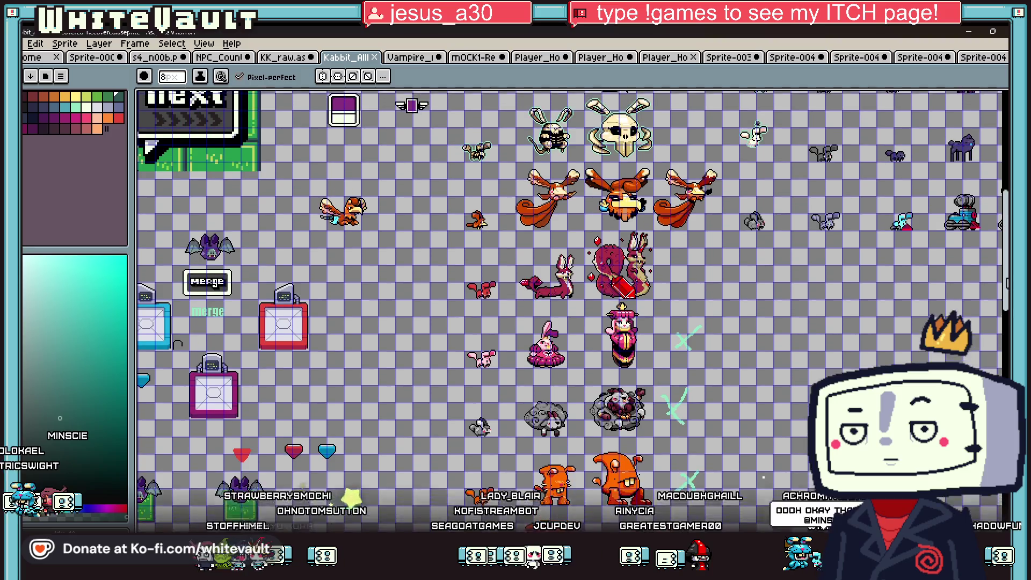
{"action": "scroll", "coordinate": [573, 277], "scroll_direction": "up", "scroll_amount": 10}
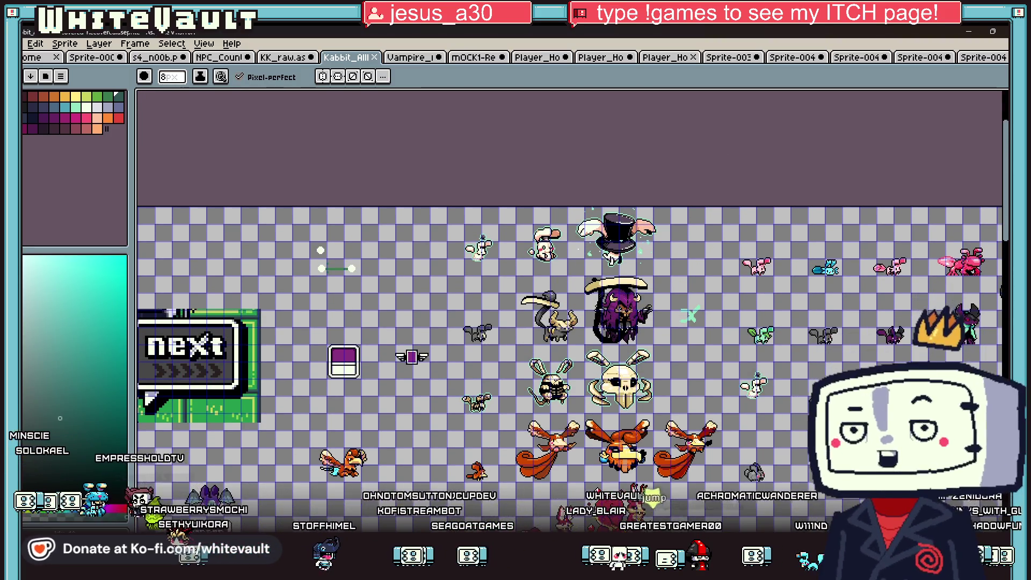
{"action": "scroll", "coordinate": [573, 277], "scroll_direction": "left", "scroll_amount": 15}
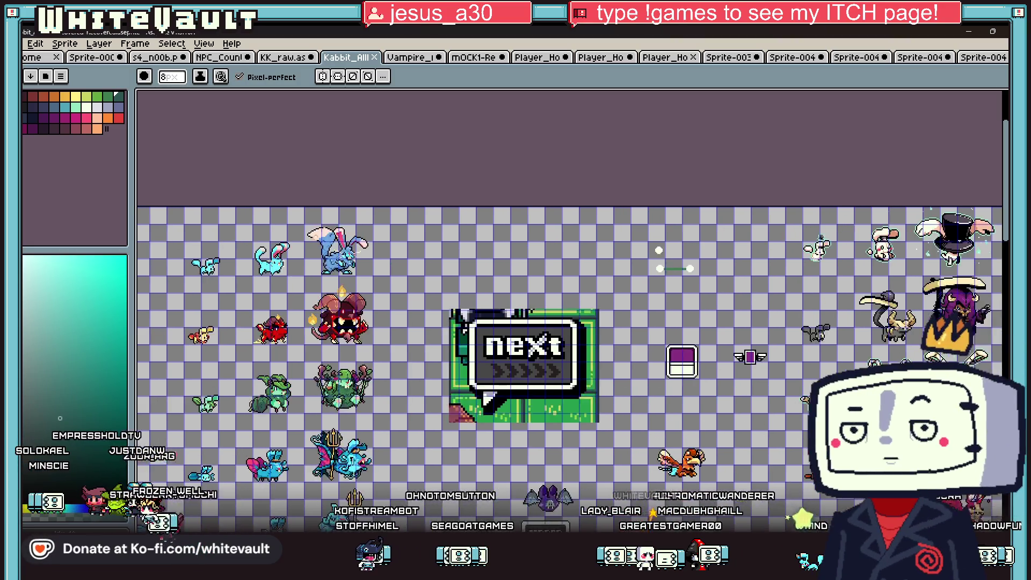
{"action": "scroll", "coordinate": [573, 277], "scroll_direction": "right", "scroll_amount": 2}
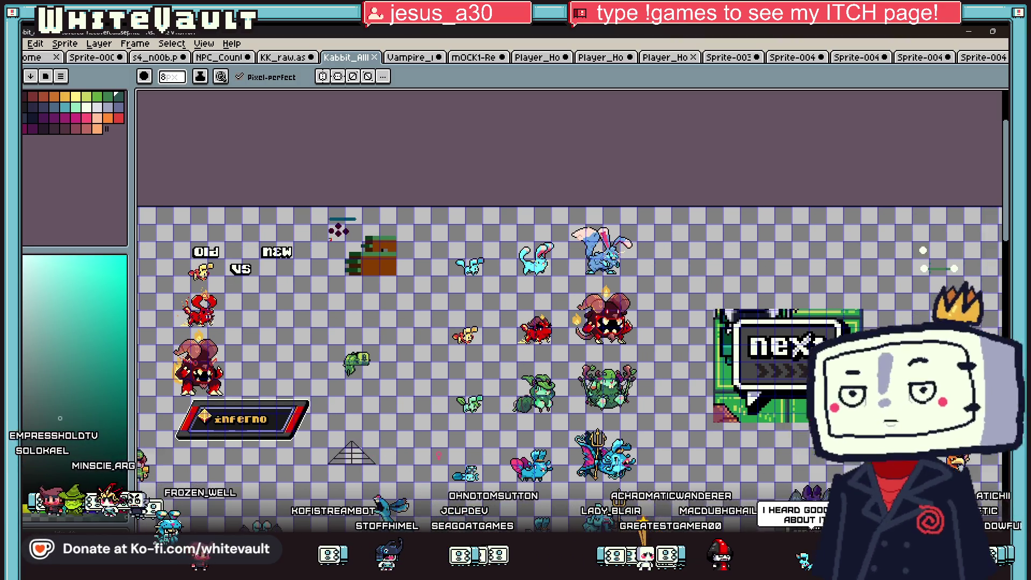
{"action": "scroll", "coordinate": [531, 453], "scroll_direction": "up", "scroll_amount": 1, "text": "ctrl"}
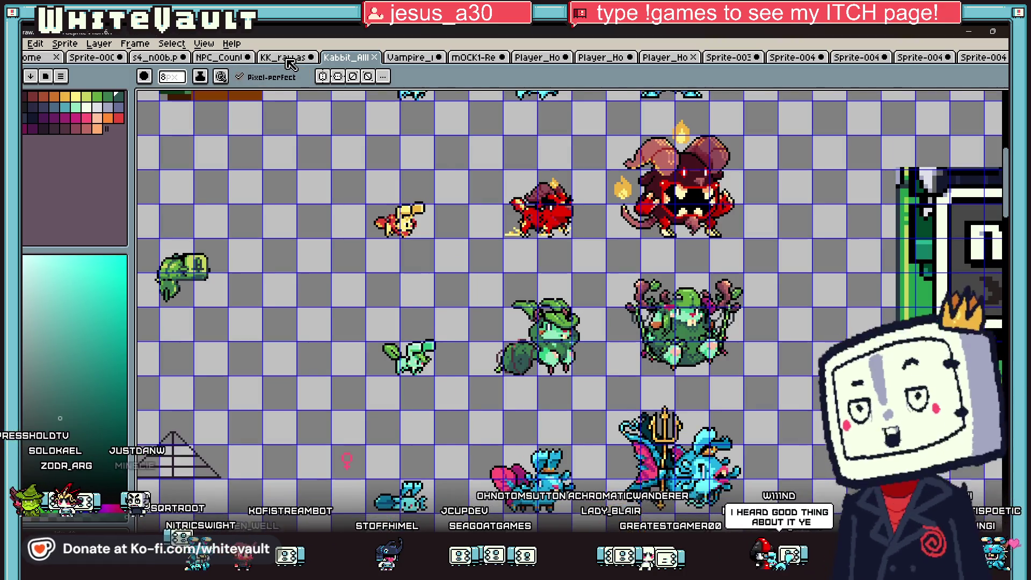
Open the KK_raw sheet with the BRB sketch, pan across it, then return to the Steam viewer.
{"action": "left_click", "coordinate": [285, 58]}
{"action": "scroll", "coordinate": [373, 316], "scroll_direction": "down", "scroll_amount": 1}
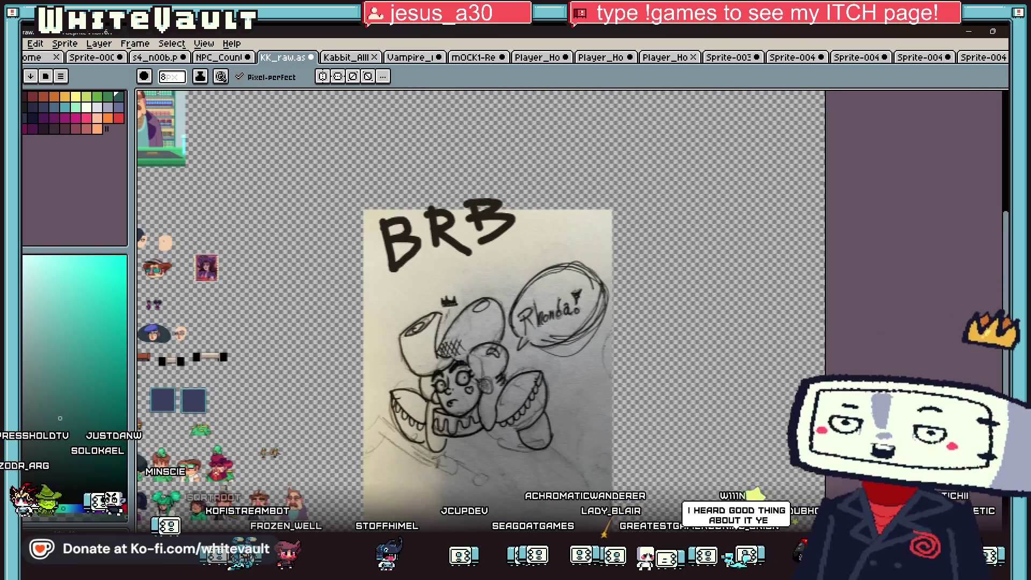
{"action": "scroll", "coordinate": [374, 316], "scroll_direction": "left", "scroll_amount": 5}
{"action": "scroll", "coordinate": [374, 317], "scroll_direction": "left", "scroll_amount": 13}
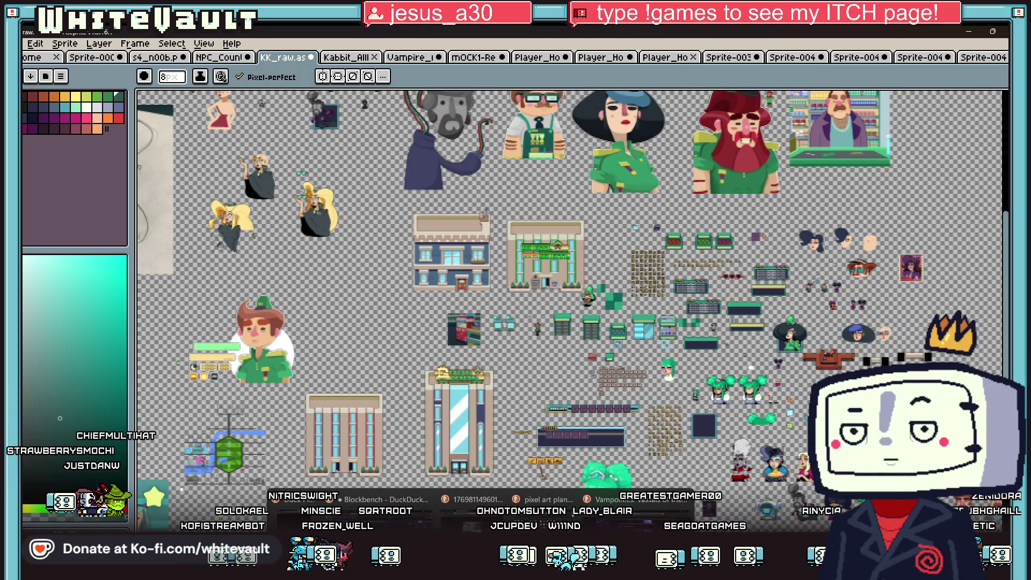
{"action": "key", "text": "alt+Tab"}
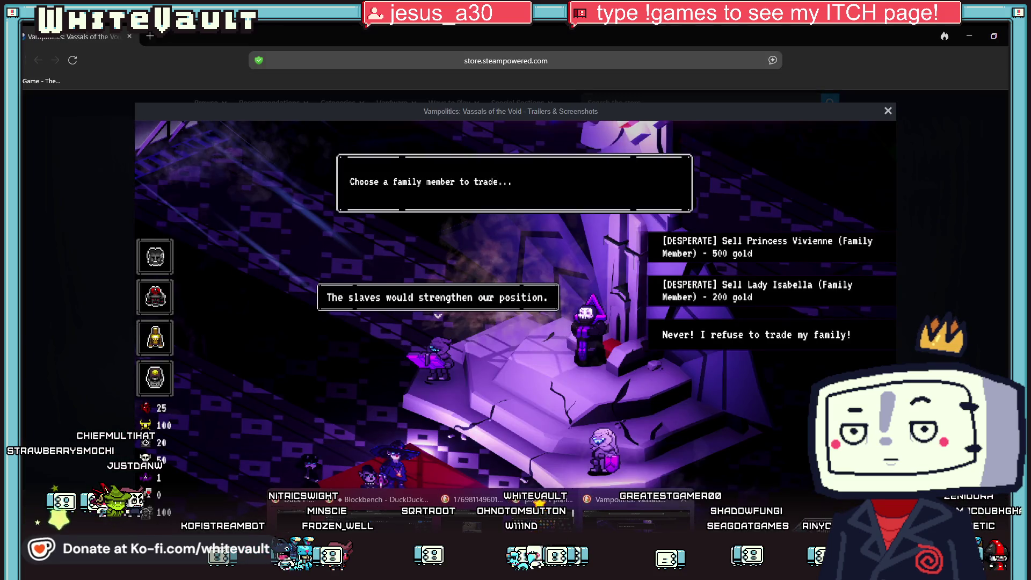
Flip back to Aseprite's KK_raw building sheet, then over to the Bluesky profile window.
{"action": "key", "text": "alt+Tab"}
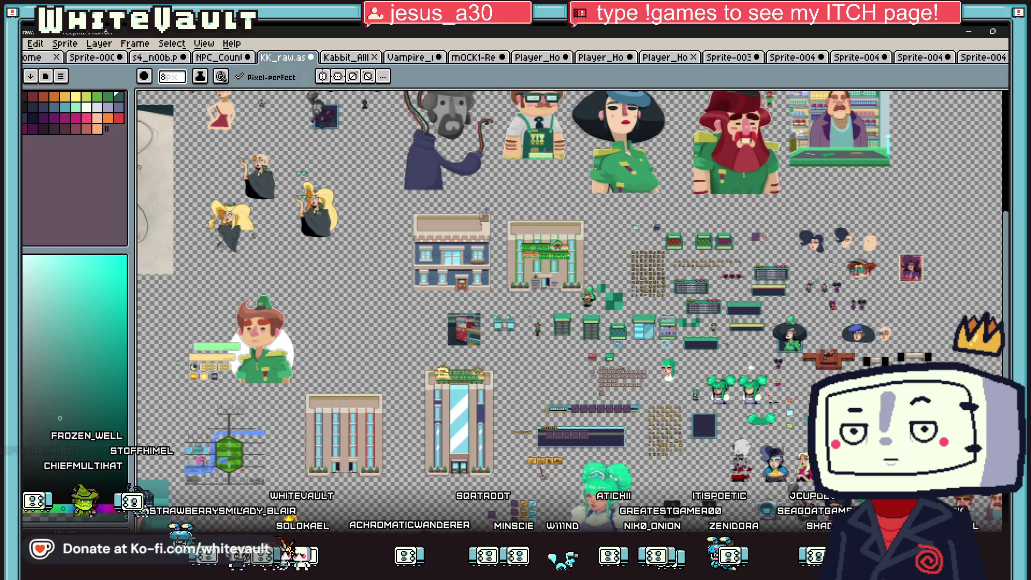
{"action": "key", "text": "alt+Tab"}
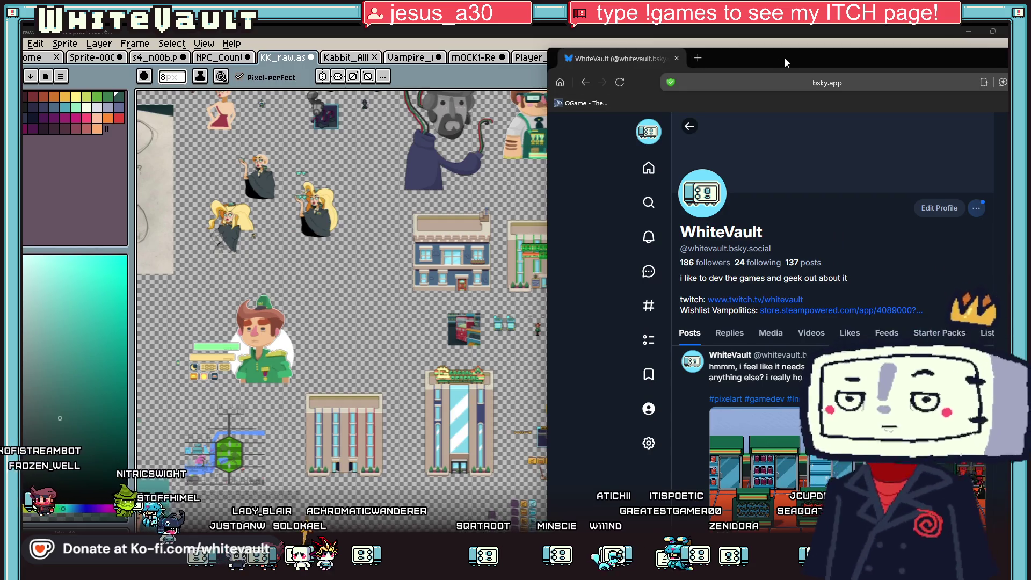
Unsnap the browser, watch two Bluesky posts' game clips full screen, then return to Aseprite.
{"action": "double_click", "coordinate": [785, 58]}
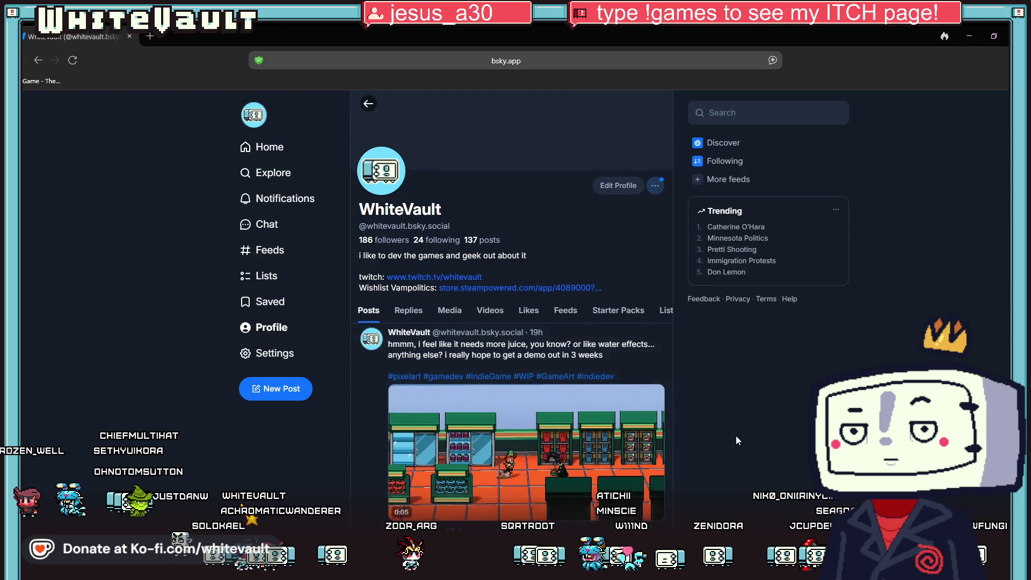
{"action": "scroll", "coordinate": [661, 412], "scroll_direction": "down", "scroll_amount": 2}
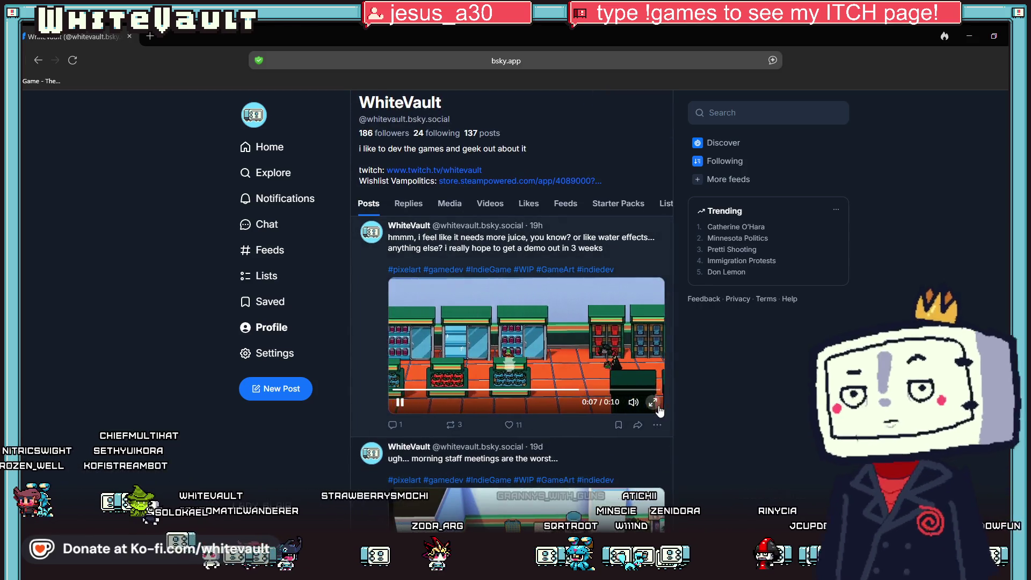
{"action": "left_click", "coordinate": [656, 406]}
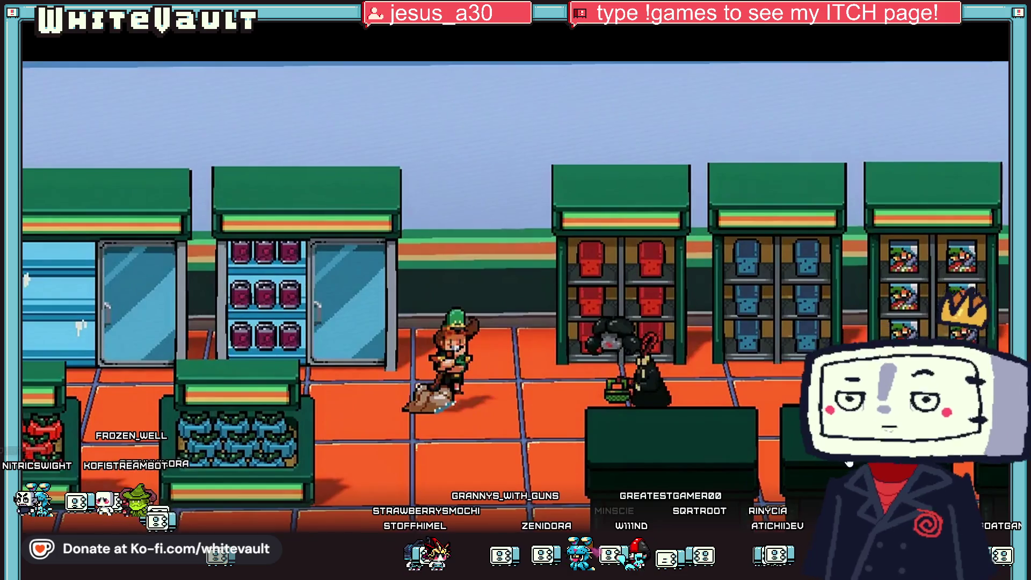
{"action": "key", "text": "Escape"}
{"action": "scroll", "coordinate": [786, 472], "scroll_direction": "down", "scroll_amount": 3}
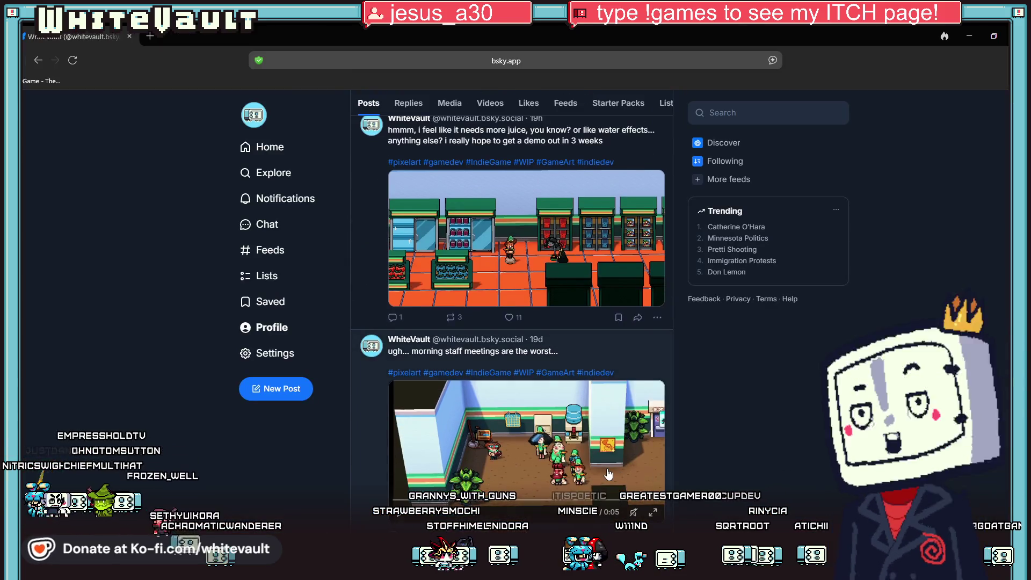
{"action": "left_click", "coordinate": [638, 502]}
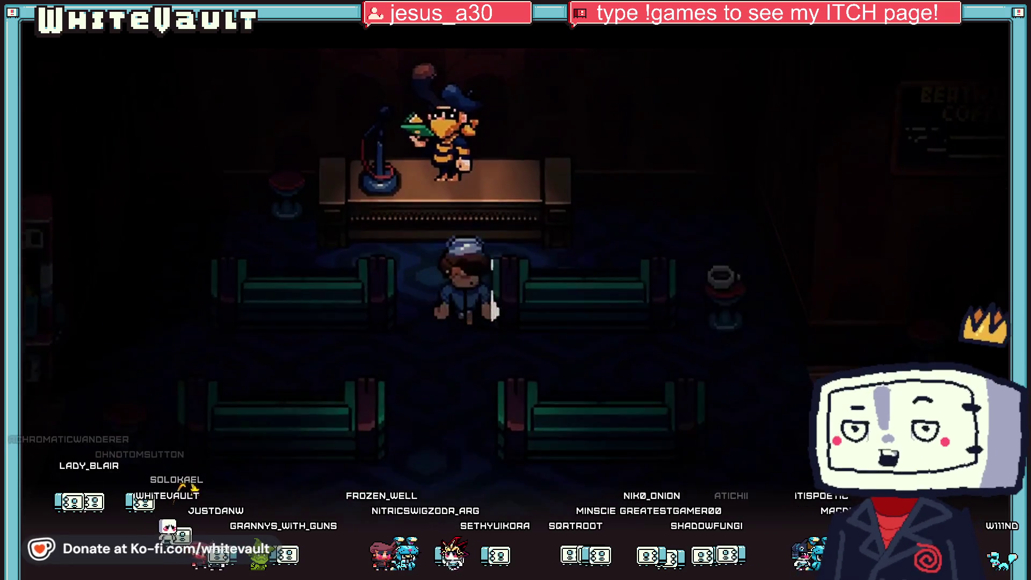
{"action": "key", "text": "Escape"}
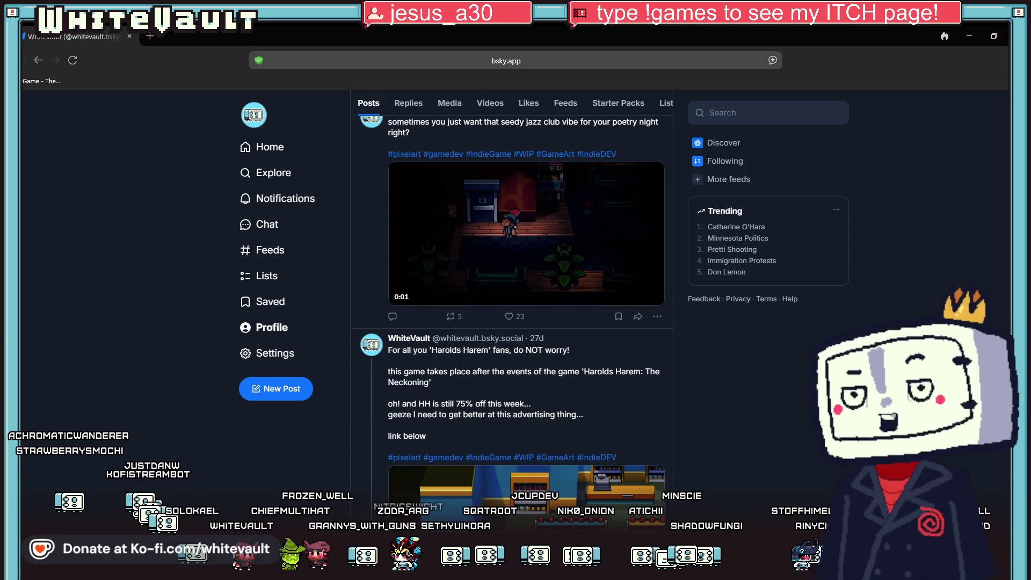
{"action": "key", "text": "alt+Tab"}
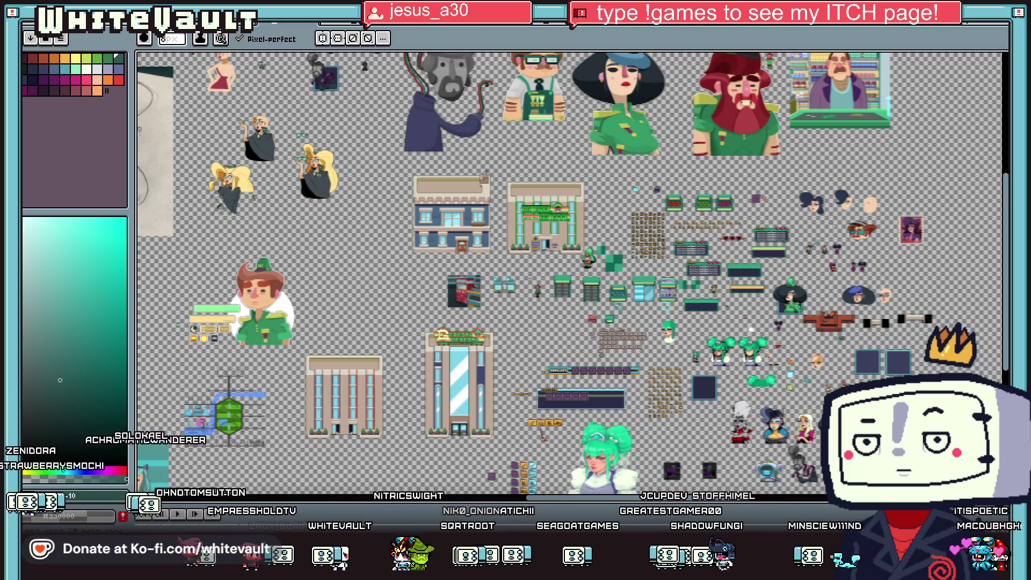
Switch to the red-coated character sprite, then over to the Blockbench table model.
{"action": "scroll", "coordinate": [620, 370], "scroll_direction": "up", "scroll_amount": 1}
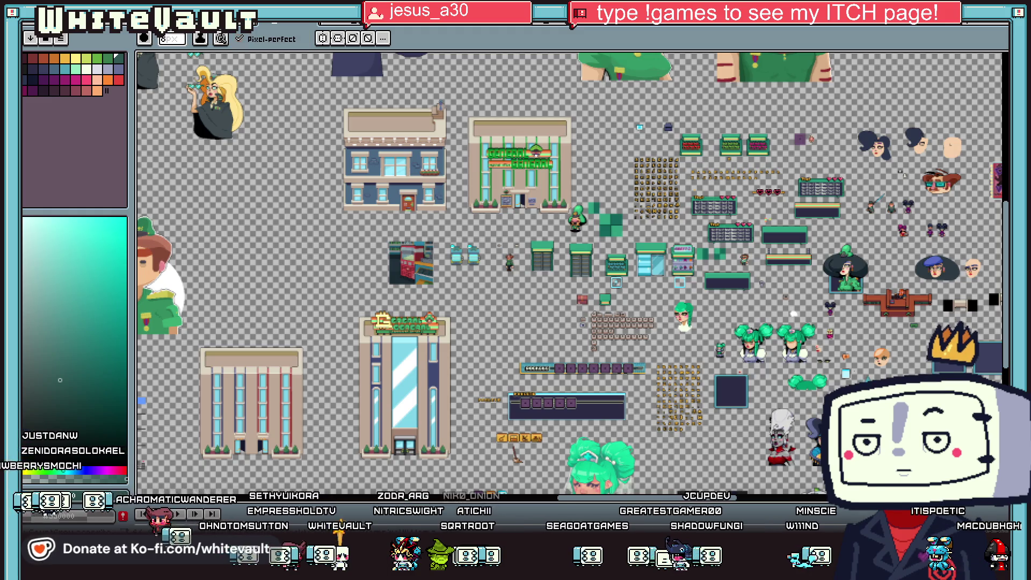
{"action": "key", "text": "ctrl+Tab"}
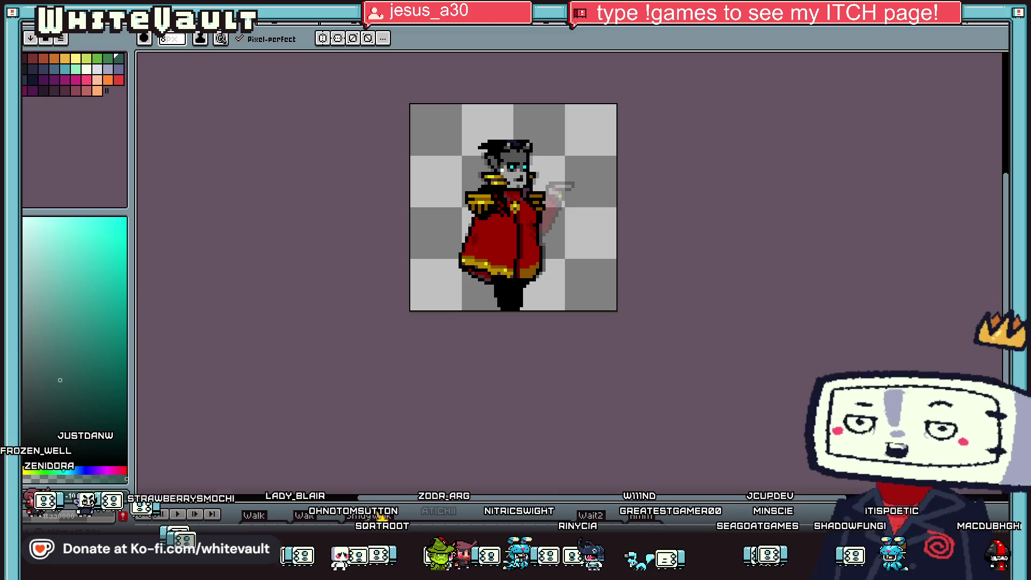
{"action": "key", "text": "alt+Tab"}
{"action": "scroll", "coordinate": [511, 376], "scroll_direction": "down", "scroll_amount": 5}
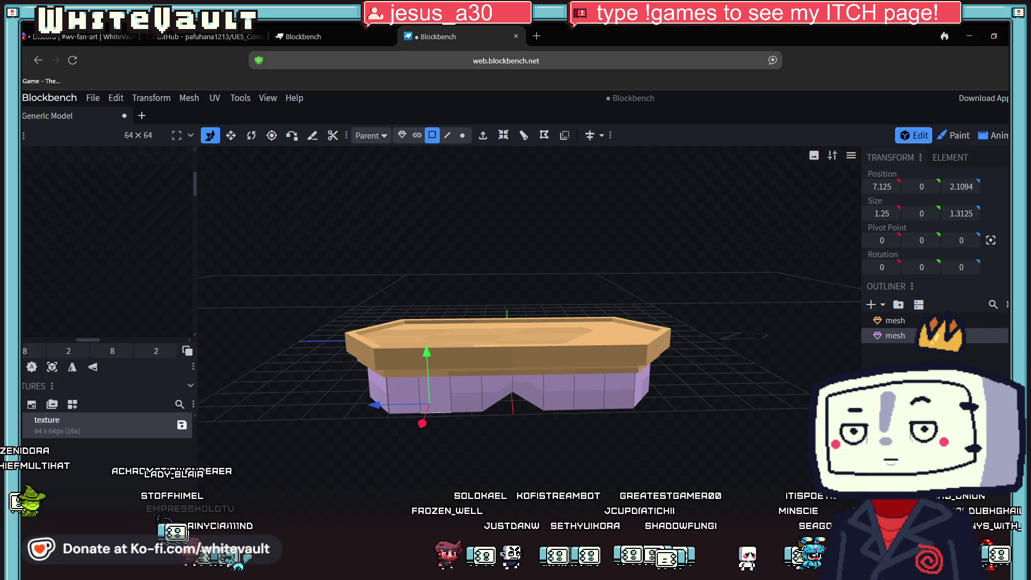
Orbit under the table and select the underside faces of both base halves.
{"action": "scroll", "coordinate": [424, 466], "scroll_direction": "up", "scroll_amount": 3}
{"action": "mouse_move", "coordinate": [569, 466]}
{"action": "left_mouse_down"}
{"action": "mouse_move", "coordinate": [616, 469]}
{"action": "mouse_move", "coordinate": [591, 278]}
{"action": "mouse_move", "coordinate": [637, 250]}
{"action": "mouse_move", "coordinate": [649, 257]}
{"action": "mouse_move", "coordinate": [591, 225]}
{"action": "mouse_move", "coordinate": [596, 236]}
{"action": "left_mouse_up"}
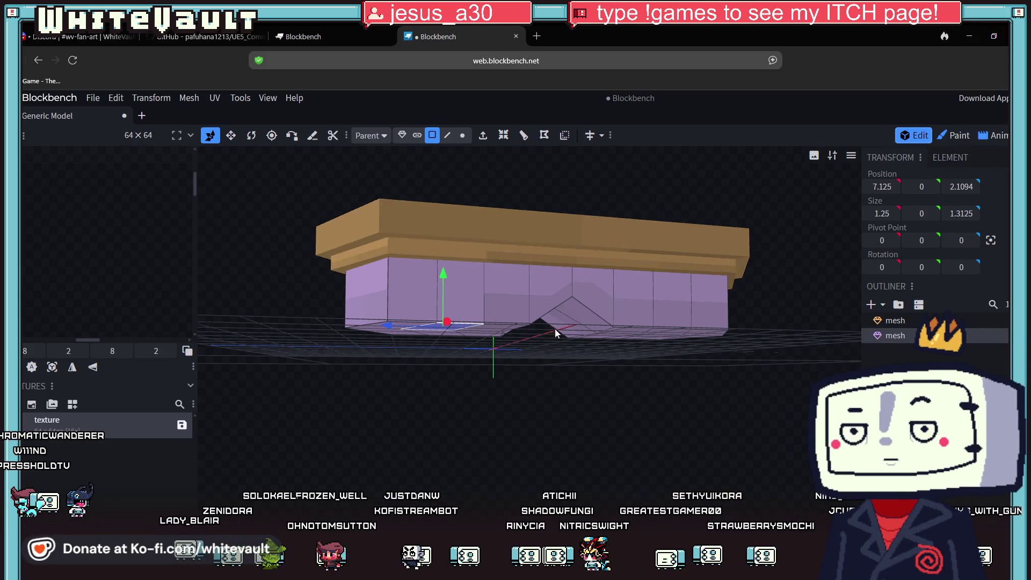
{"action": "scroll", "coordinate": [582, 418], "scroll_direction": "up", "scroll_amount": 5}
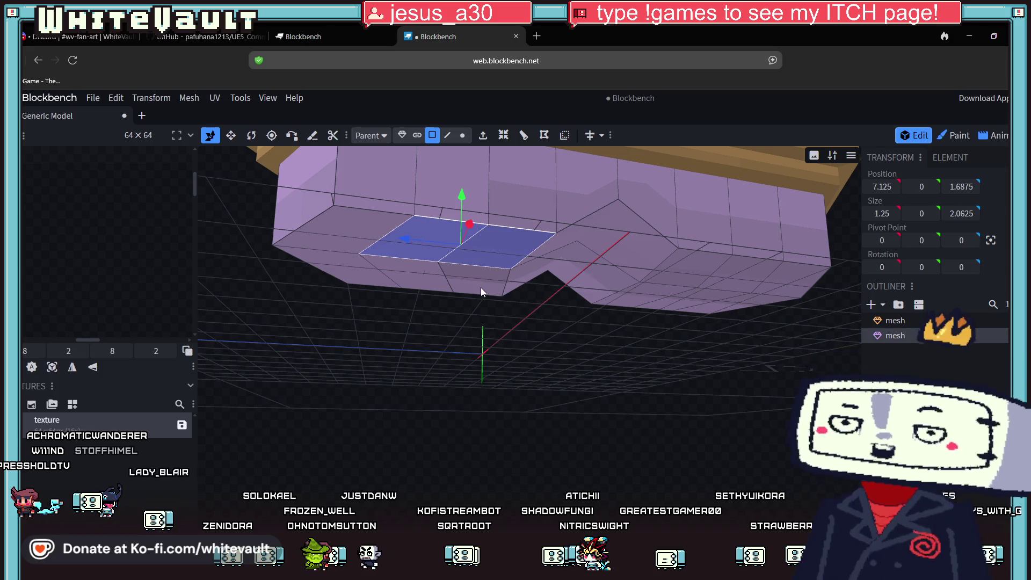
{"action": "left_click", "coordinate": [353, 227], "text": "shift"}
{"action": "left_click", "coordinate": [350, 221], "text": "shift"}
{"action": "left_click", "coordinate": [687, 268], "text": "shift"}
{"action": "left_click", "coordinate": [663, 292], "text": "shift"}
{"action": "left_click", "coordinate": [698, 301], "text": "shift"}
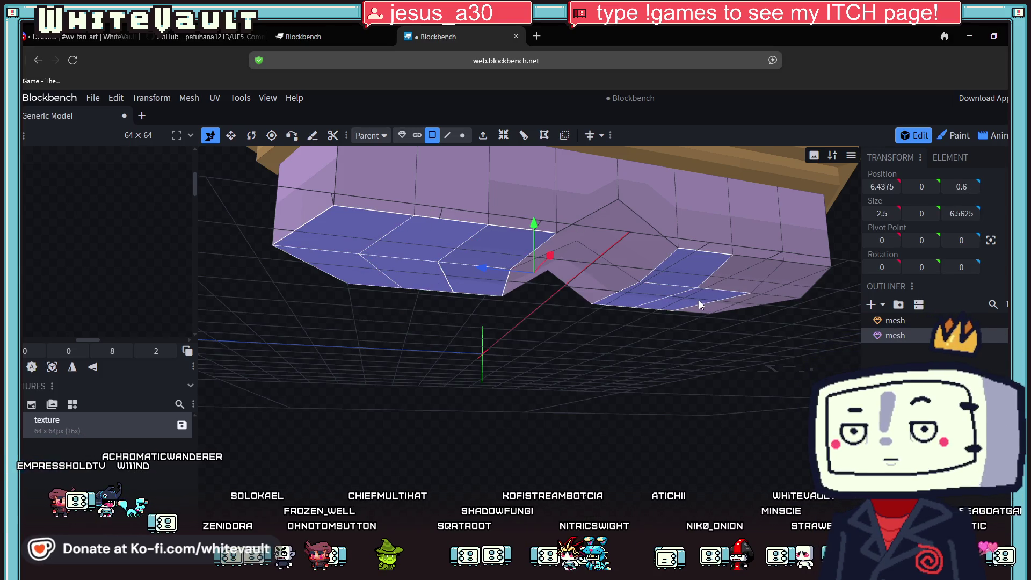
{"action": "left_click", "coordinate": [774, 274], "text": "shift"}
{"action": "left_click", "coordinate": [752, 298], "text": "shift"}
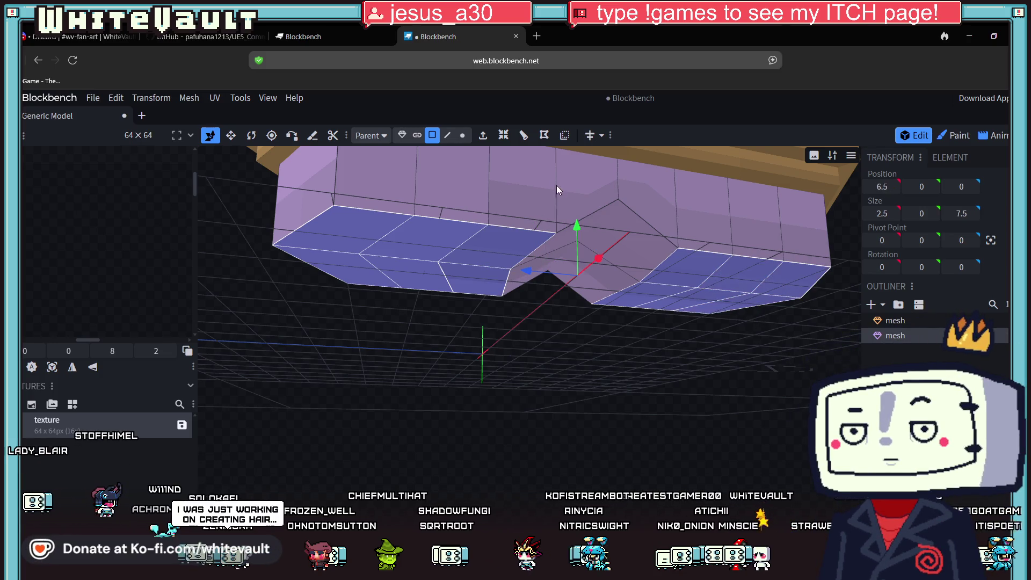
Extrude the selected underside faces and pull them back up to -0.25 as a thin strip.
{"action": "left_click", "coordinate": [483, 134]}
{"action": "mouse_move", "coordinate": [578, 290]}
{"action": "left_mouse_down"}
{"action": "mouse_move", "coordinate": [579, 231]}
{"action": "mouse_move", "coordinate": [579, 240]}
{"action": "left_mouse_up"}
{"action": "left_click_drag", "start_coordinate": [587, 312], "coordinate": [582, 386]}
{"action": "left_click", "coordinate": [464, 361]}
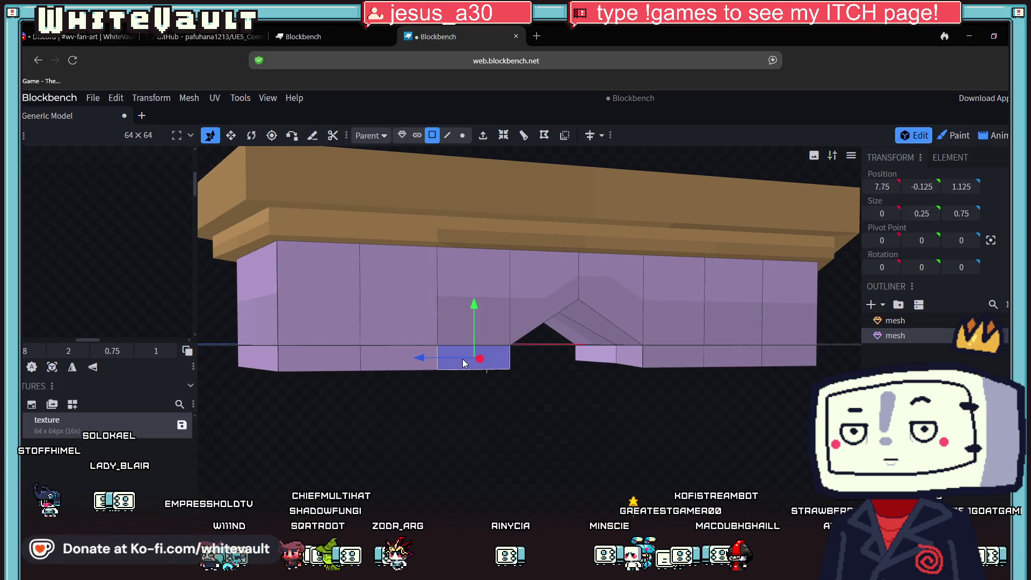
Select the left and right faces of the bottom strip.
{"action": "left_click", "coordinate": [395, 362], "text": "shift"}
{"action": "left_click", "coordinate": [286, 363], "text": "shift"}
{"action": "left_click", "coordinate": [258, 360], "text": "shift"}
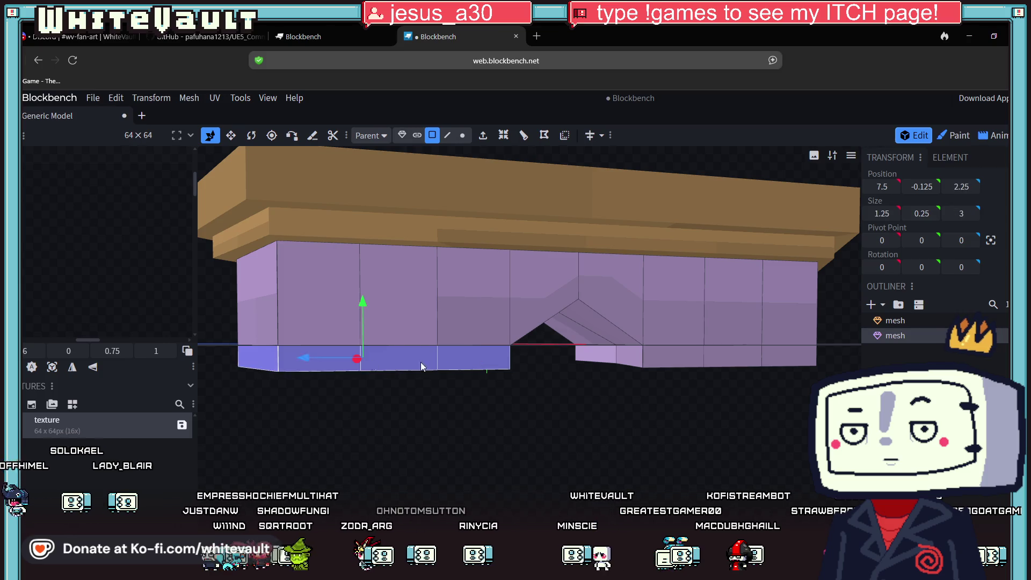
{"action": "left_click", "coordinate": [611, 360], "text": "shift"}
{"action": "left_click", "coordinate": [683, 358], "text": "shift"}
{"action": "left_click", "coordinate": [800, 357], "text": "shift"}
{"action": "mouse_move", "coordinate": [799, 357]}
{"action": "left_mouse_down"}
{"action": "mouse_move", "coordinate": [619, 430]}
{"action": "mouse_move", "coordinate": [674, 433]}
{"action": "mouse_move", "coordinate": [707, 419]}
{"action": "mouse_move", "coordinate": [618, 398]}
{"action": "mouse_move", "coordinate": [602, 325]}
{"action": "mouse_move", "coordinate": [566, 384]}
{"action": "mouse_move", "coordinate": [686, 347]}
{"action": "left_mouse_up"}
Refine the bottom-strip selection from a front view, adding the remaining left faces.
{"action": "left_click", "coordinate": [601, 323], "text": "shift"}
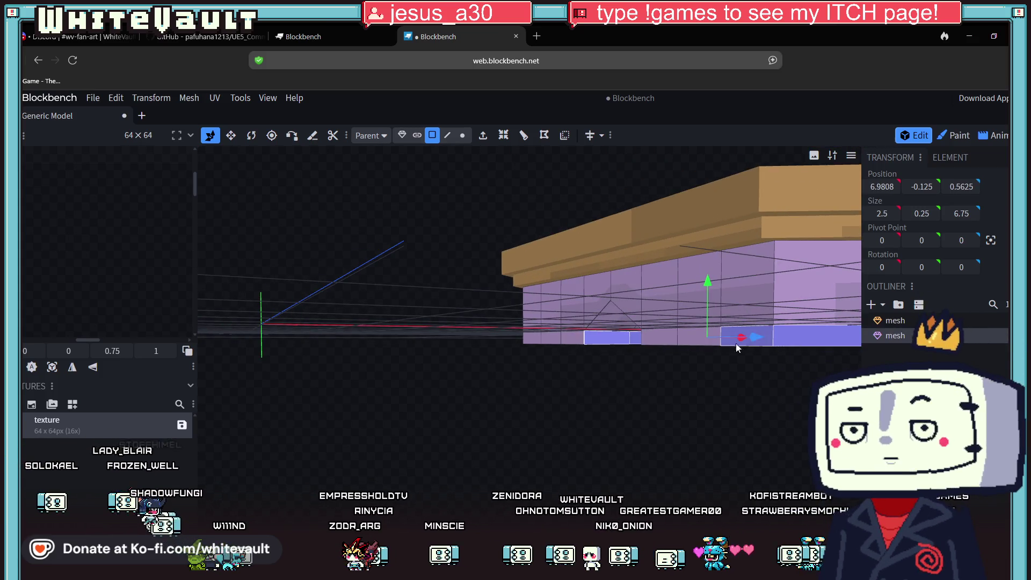
{"action": "left_click", "coordinate": [687, 333], "text": "shift"}
{"action": "mouse_move", "coordinate": [580, 375]}
{"action": "left_mouse_down"}
{"action": "mouse_move", "coordinate": [676, 383]}
{"action": "mouse_move", "coordinate": [507, 348]}
{"action": "left_mouse_up"}
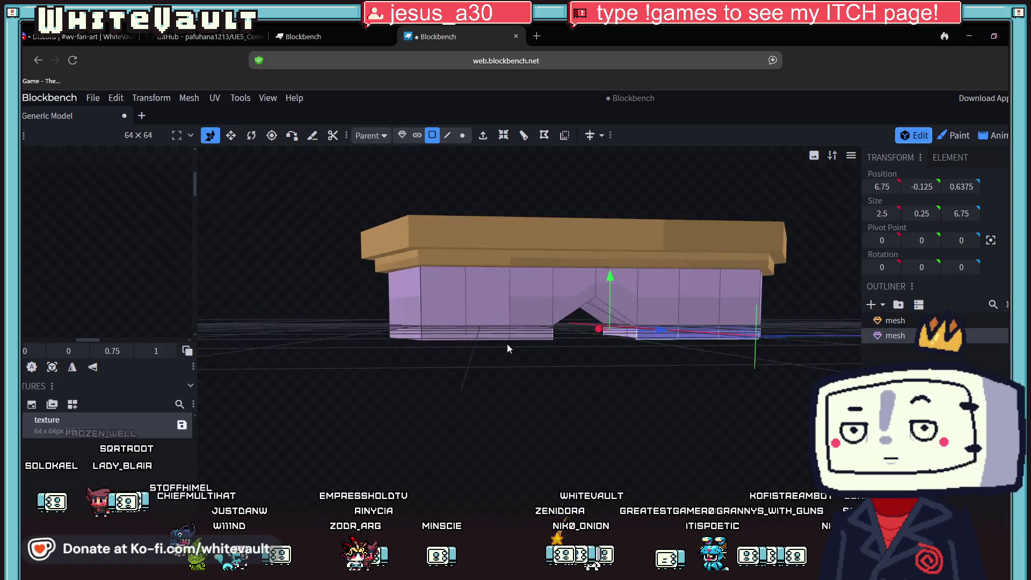
{"action": "scroll", "coordinate": [544, 323], "scroll_direction": "up", "scroll_amount": 2}
{"action": "left_click", "coordinate": [684, 328], "text": "shift"}
{"action": "scroll", "coordinate": [650, 411], "scroll_direction": "up", "scroll_amount": 2}
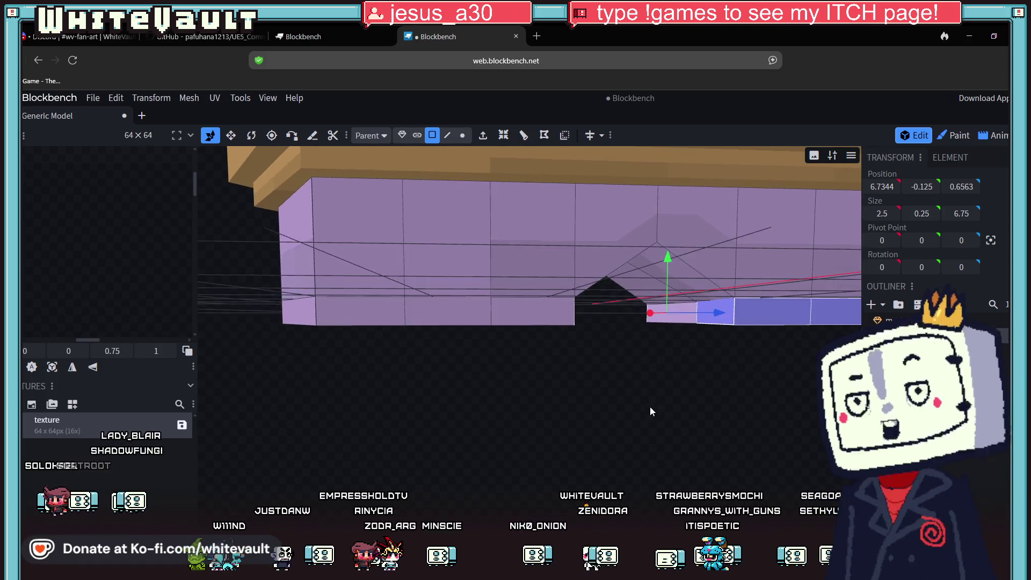
{"action": "scroll", "coordinate": [650, 412], "scroll_direction": "down", "scroll_amount": 2}
{"action": "left_click", "coordinate": [489, 333], "text": "shift"}
{"action": "mouse_move", "coordinate": [443, 327]}
{"action": "left_mouse_down"}
{"action": "mouse_move", "coordinate": [345, 333]}
{"action": "mouse_move", "coordinate": [353, 408]}
{"action": "mouse_move", "coordinate": [481, 322]}
{"action": "left_mouse_up"}
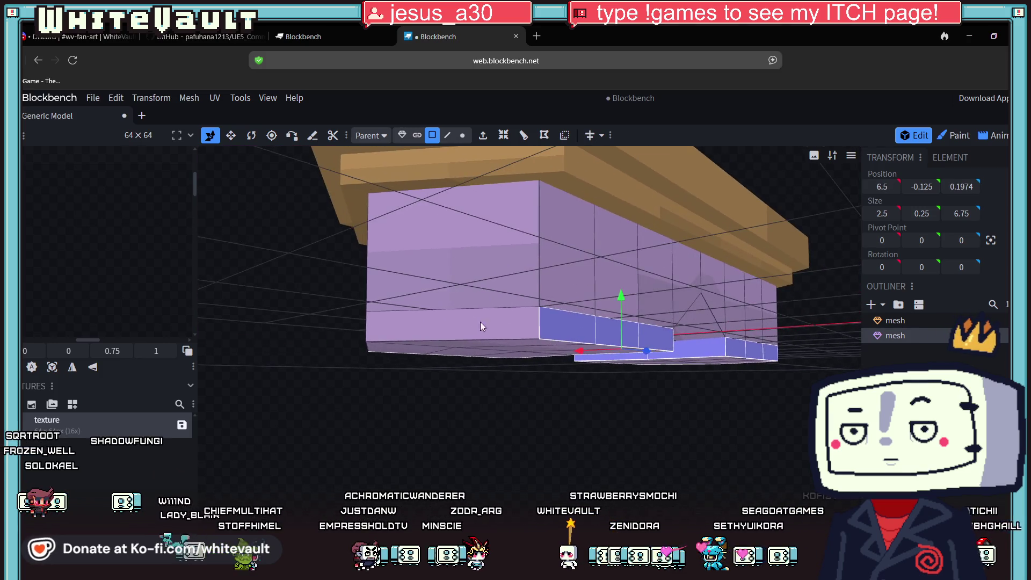
{"action": "left_click", "coordinate": [480, 325], "text": "shift"}
{"action": "scroll", "coordinate": [414, 427], "scroll_direction": "up", "scroll_amount": 3}
{"action": "left_click", "coordinate": [390, 330], "text": "shift"}
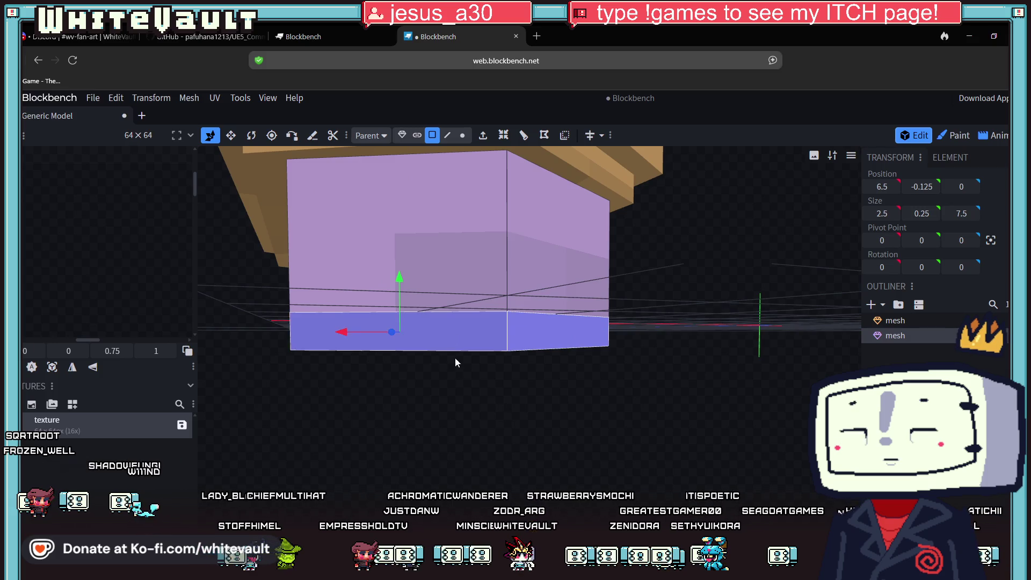
{"action": "scroll", "coordinate": [468, 408], "scroll_direction": "down", "scroll_amount": 3}
{"action": "mouse_move", "coordinate": [476, 446]}
{"action": "left_mouse_down"}
{"action": "mouse_move", "coordinate": [517, 451]}
{"action": "mouse_move", "coordinate": [511, 439]}
{"action": "left_mouse_up"}
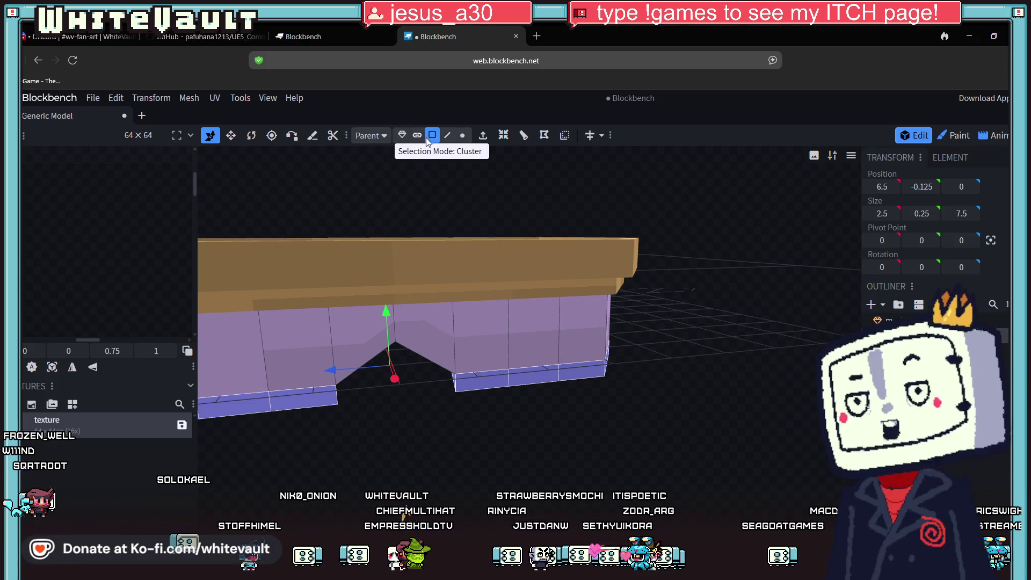
Extend the bottom strip outward with the amount reduced to 0.25, then check it from the front.
{"action": "key", "text": "e"}
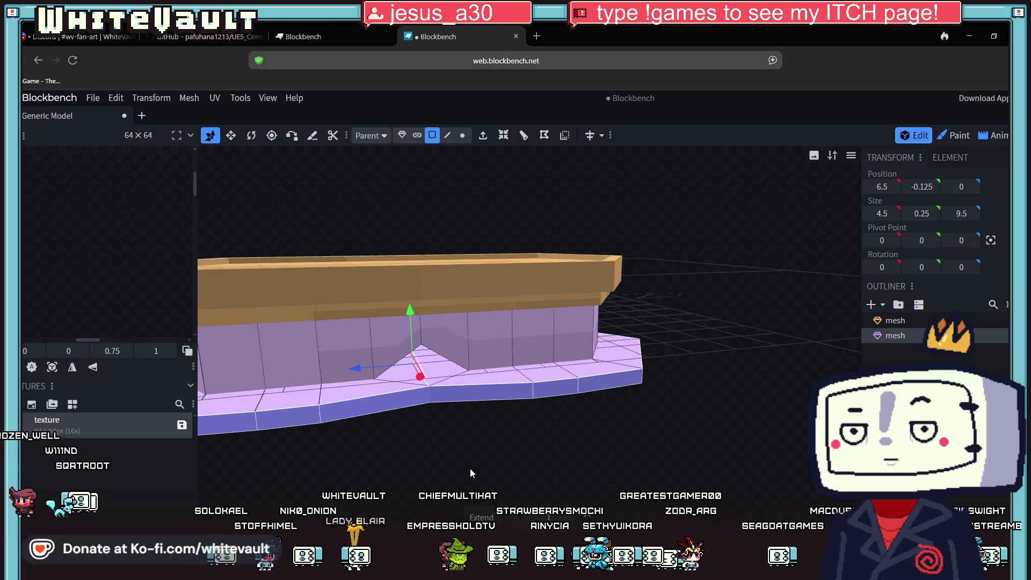
{"action": "left_click", "coordinate": [530, 518]}
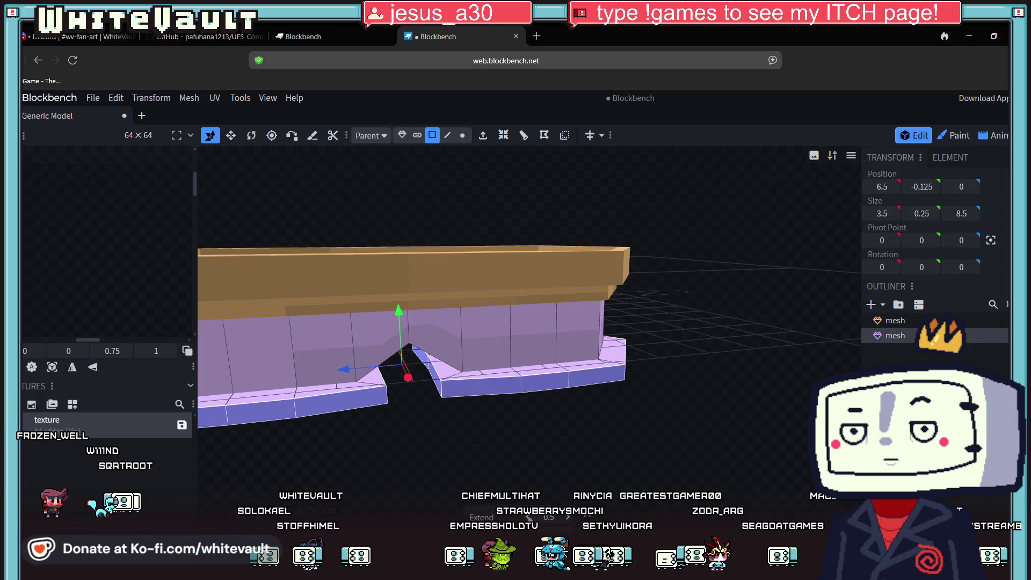
{"action": "left_click", "coordinate": [529, 517]}
{"action": "scroll", "coordinate": [558, 472], "scroll_direction": "down", "scroll_amount": 4}
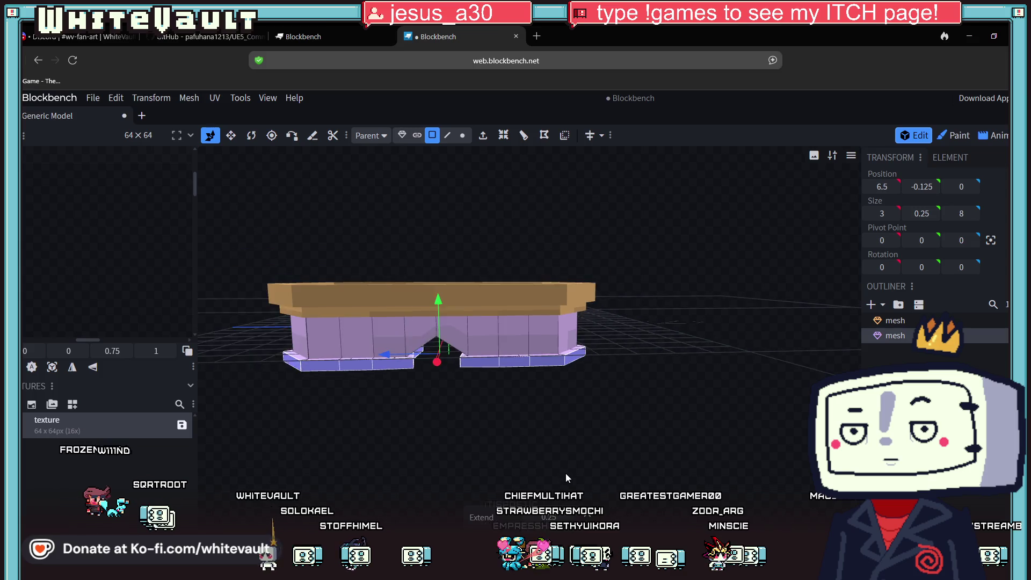
{"action": "scroll", "coordinate": [569, 468], "scroll_direction": "down", "scroll_amount": 2}
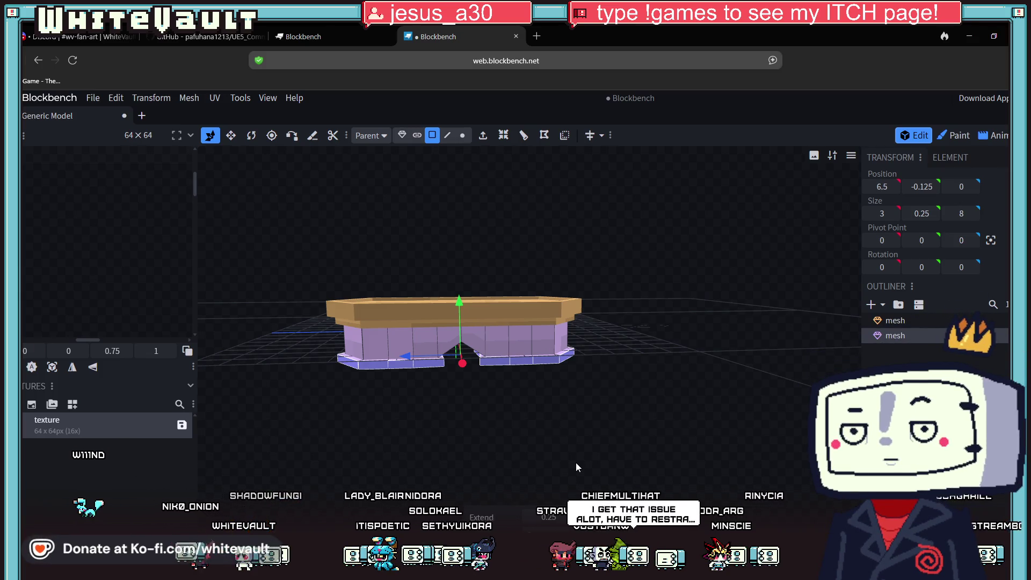
{"action": "mouse_move", "coordinate": [573, 463]}
{"action": "left_mouse_down"}
{"action": "mouse_move", "coordinate": [537, 460]}
{"action": "mouse_move", "coordinate": [568, 466]}
{"action": "mouse_move", "coordinate": [585, 450]}
{"action": "mouse_move", "coordinate": [592, 460]}
{"action": "mouse_move", "coordinate": [514, 445]}
{"action": "left_mouse_up"}
{"action": "scroll", "coordinate": [503, 429], "scroll_direction": "down", "scroll_amount": 3}
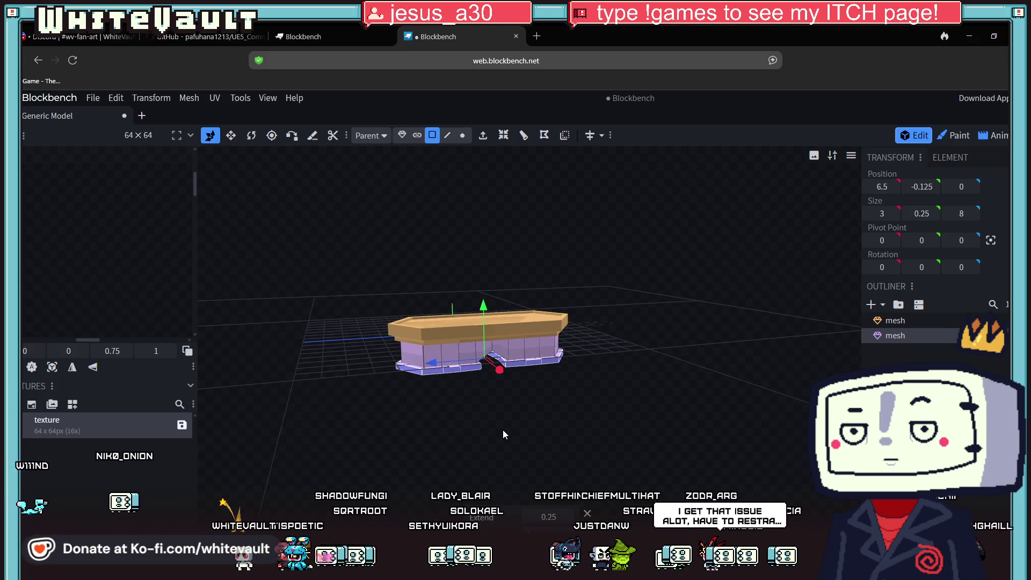
{"action": "key", "text": "KP_1"}
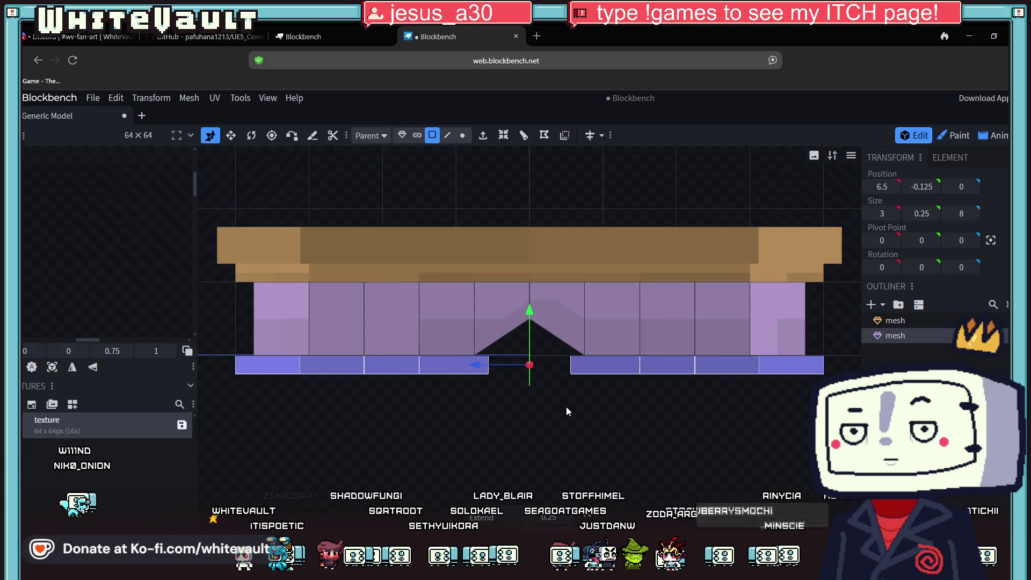
{"action": "scroll", "coordinate": [586, 408], "scroll_direction": "down", "scroll_amount": 2}
{"action": "right_click_drag", "start_coordinate": [624, 414], "coordinate": [623, 433]}
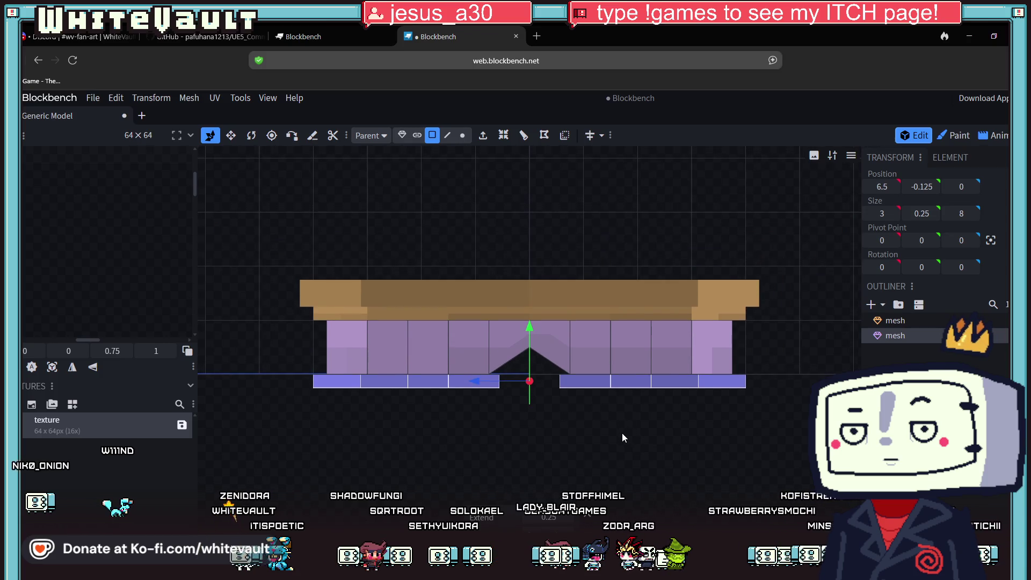
{"action": "scroll", "coordinate": [618, 431], "scroll_direction": "up", "scroll_amount": 2}
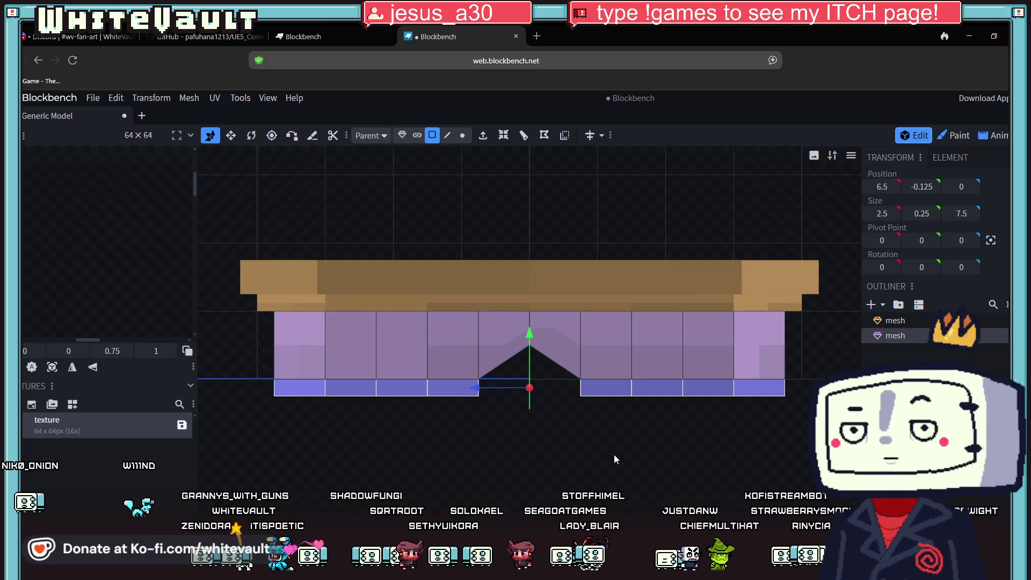
Remove the bottom strip so the base ends flush, viewing the table from above.
{"action": "key", "text": "Delete"}
{"action": "left_click_drag", "start_coordinate": [675, 471], "coordinate": [675, 471]}
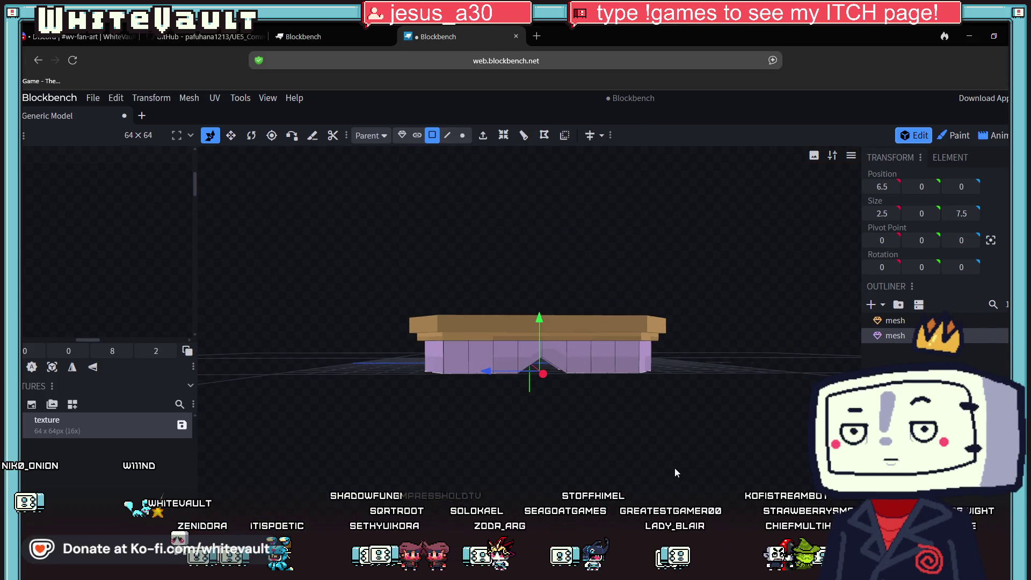
{"action": "right_click_drag", "start_coordinate": [585, 440], "coordinate": [620, 440]}
{"action": "left_click_drag", "start_coordinate": [621, 439], "coordinate": [620, 439]}
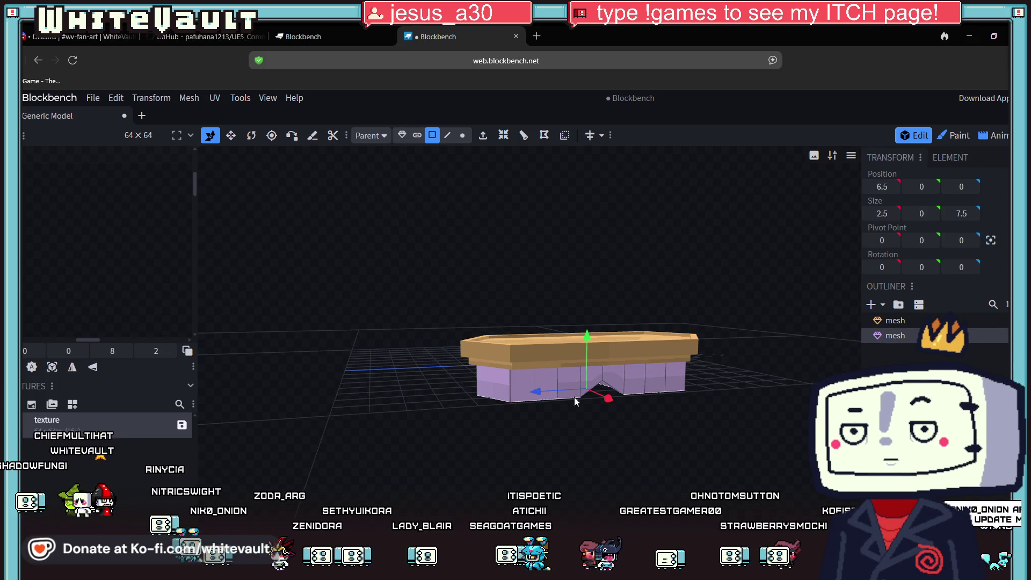
Orbit from a low angle up to a top-down view of the table and its purple base.
{"action": "scroll", "coordinate": [650, 498], "scroll_direction": "up", "scroll_amount": 5}
{"action": "mouse_move", "coordinate": [650, 498]}
{"action": "left_mouse_down"}
{"action": "mouse_move", "coordinate": [640, 447]}
{"action": "mouse_move", "coordinate": [654, 489]}
{"action": "left_mouse_up"}
{"action": "scroll", "coordinate": [654, 490], "scroll_direction": "down", "scroll_amount": 5}
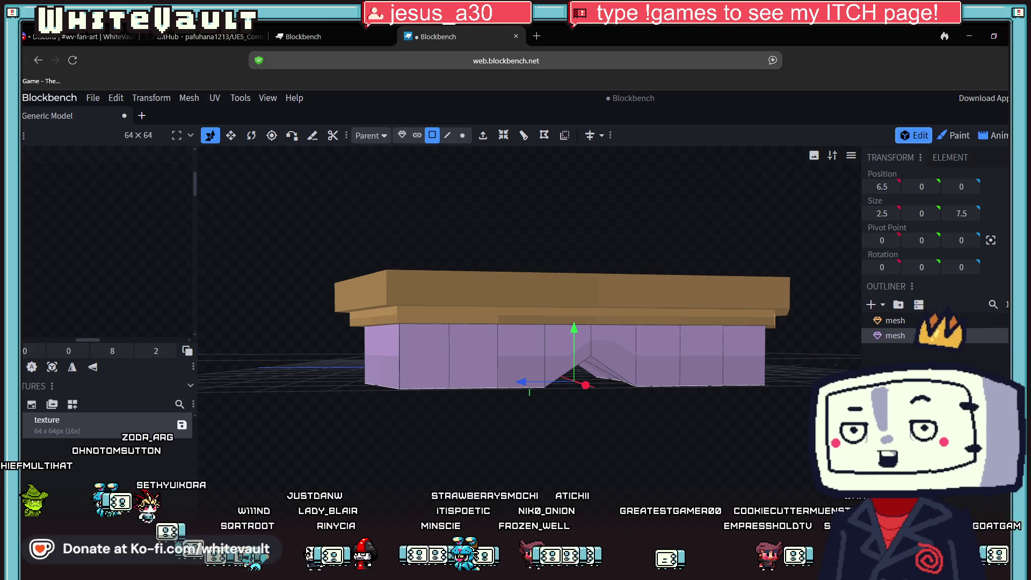
{"action": "mouse_move", "coordinate": [717, 469]}
{"action": "left_mouse_down"}
{"action": "mouse_move", "coordinate": [646, 405]}
{"action": "mouse_move", "coordinate": [641, 351]}
{"action": "left_mouse_up"}
In Object mode, raise the tan tray 1 unit above the base.
{"action": "left_click", "coordinate": [641, 352]}
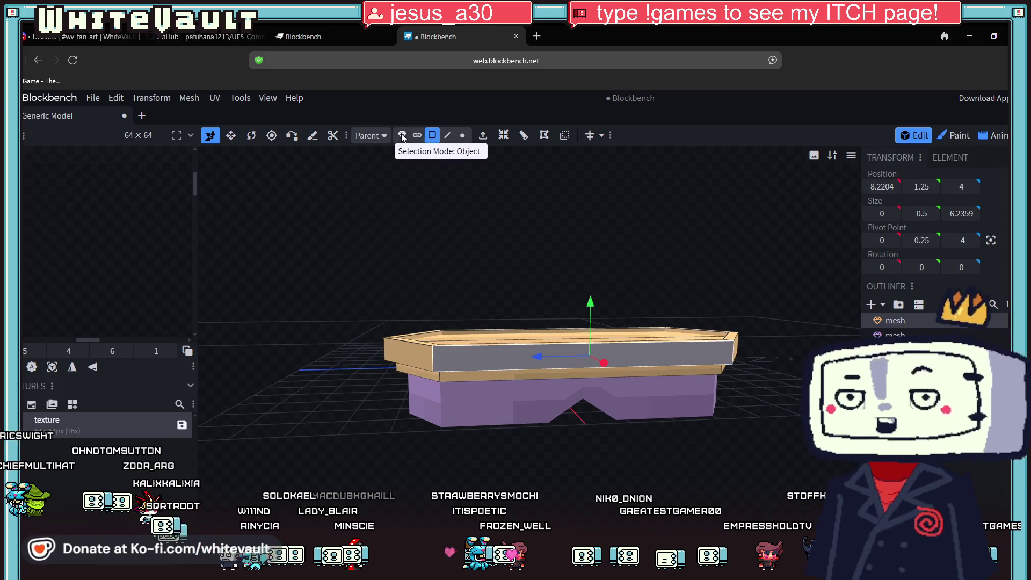
{"action": "left_click", "coordinate": [402, 135]}
{"action": "left_click_drag", "start_coordinate": [571, 300], "coordinate": [572, 260]}
{"action": "scroll", "coordinate": [602, 468], "scroll_direction": "up", "scroll_amount": 3}
Select the purple base in Face mode and pick its top faces at the right end.
{"action": "left_click", "coordinate": [568, 396]}
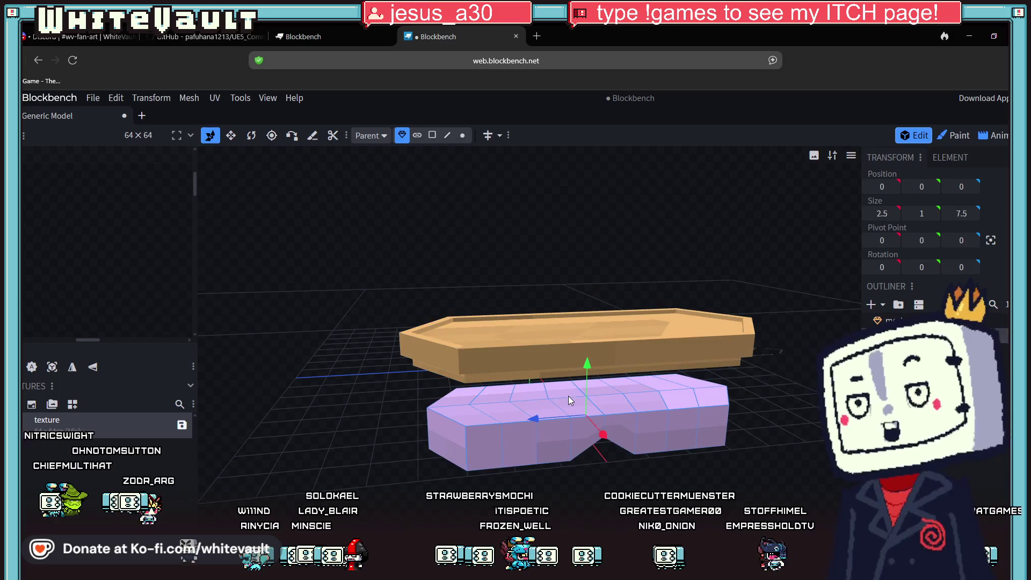
{"action": "scroll", "coordinate": [569, 395], "scroll_direction": "up", "scroll_amount": 2}
{"action": "left_click_drag", "start_coordinate": [639, 344], "coordinate": [644, 282]}
{"action": "left_click", "coordinate": [432, 135]}
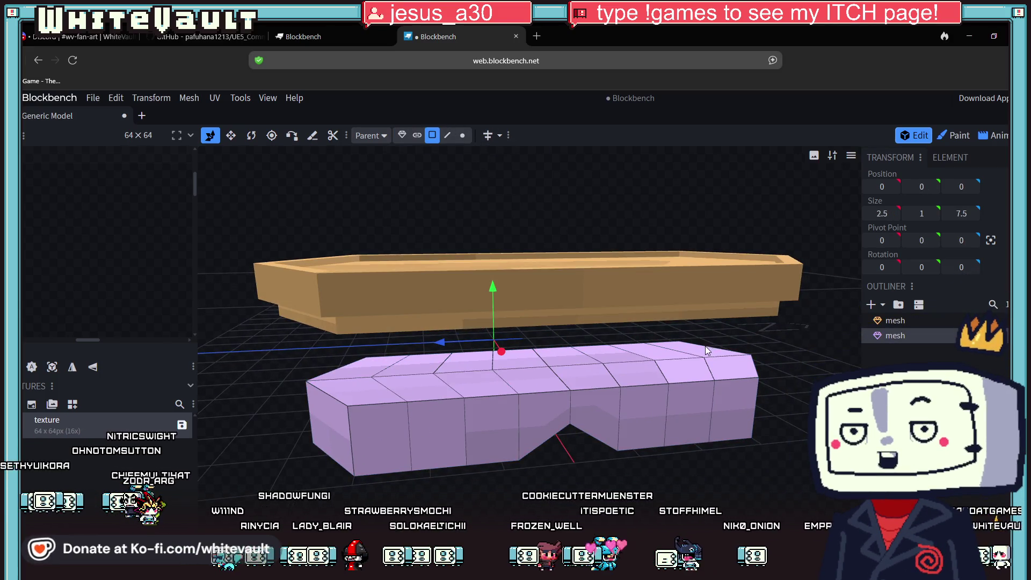
{"action": "left_click", "coordinate": [731, 370]}
{"action": "left_click", "coordinate": [676, 353], "text": "shift"}
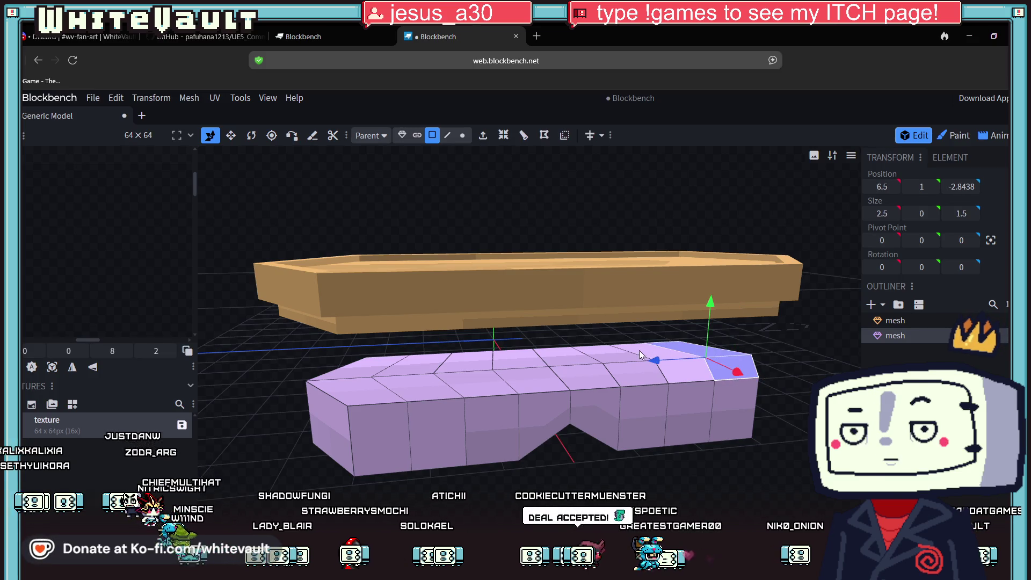
{"action": "left_click", "coordinate": [682, 375], "text": "shift"}
{"action": "left_click", "coordinate": [630, 383], "text": "shift"}
Extend the top-face selection leftward across the whole base top.
{"action": "left_click", "coordinate": [579, 381], "text": "shift"}
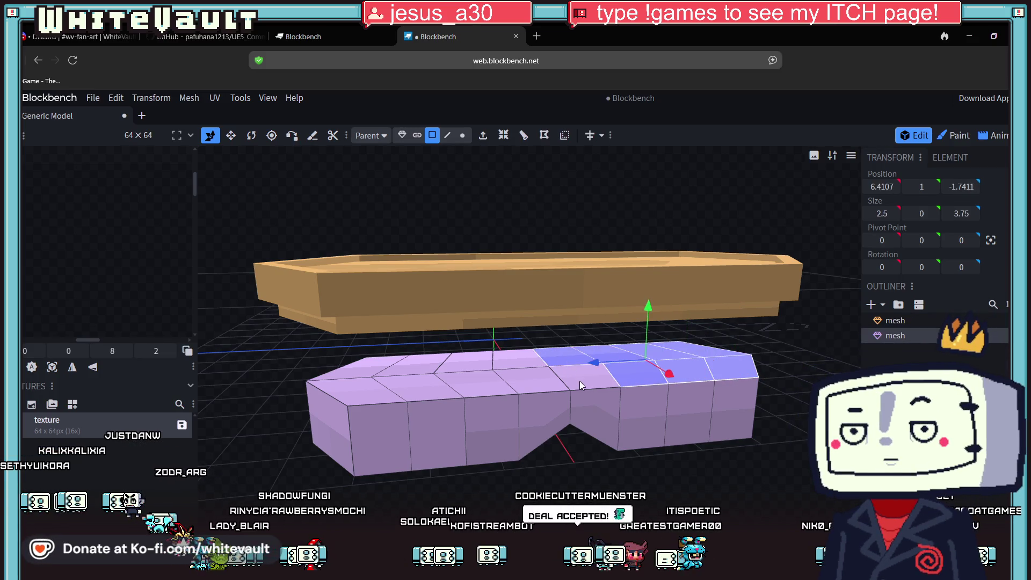
{"action": "left_click", "coordinate": [540, 382], "text": "shift"}
{"action": "left_click", "coordinate": [485, 367], "text": "shift"}
{"action": "left_click", "coordinate": [475, 377], "text": "shift"}
{"action": "left_click", "coordinate": [428, 376], "text": "shift"}
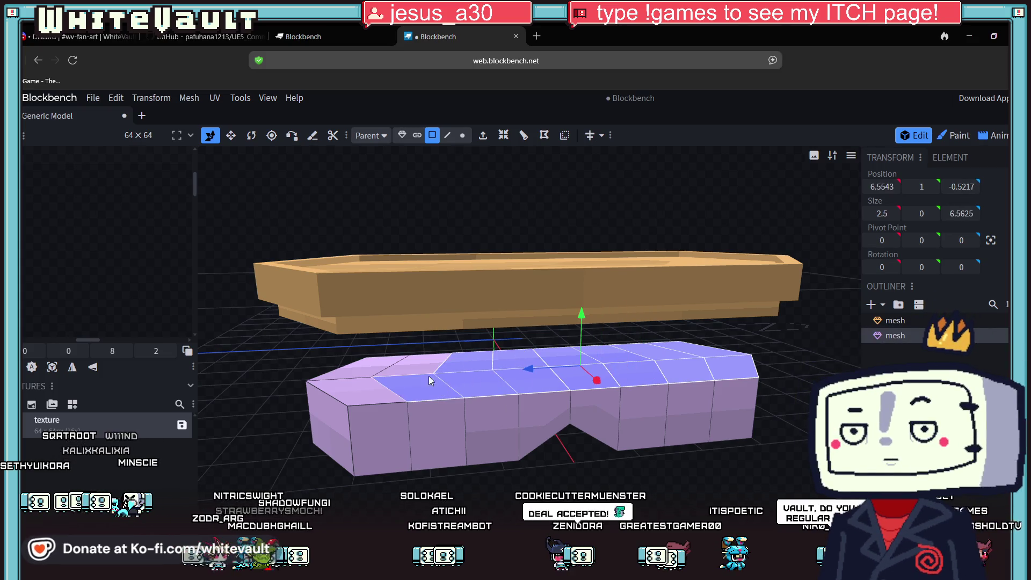
{"action": "left_click", "coordinate": [370, 367], "text": "shift"}
{"action": "left_click", "coordinate": [333, 382], "text": "shift"}
Undo the face selection and the tray lift, then redo the tray's 1-unit lift.
{"action": "key", "text": "ctrl+z"}
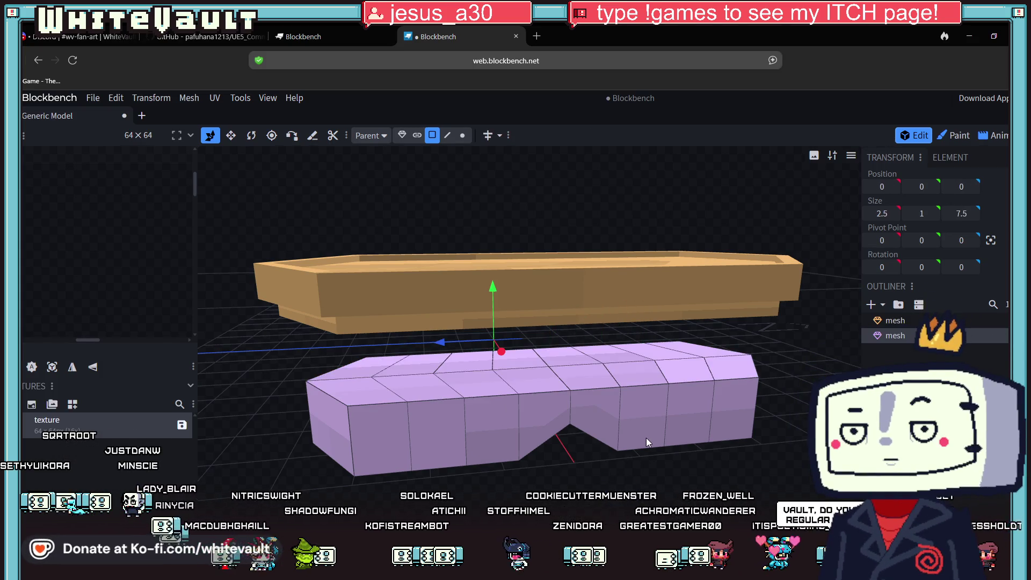
{"action": "key", "text": "ctrl+z"}
{"action": "key", "text": "ctrl+y"}
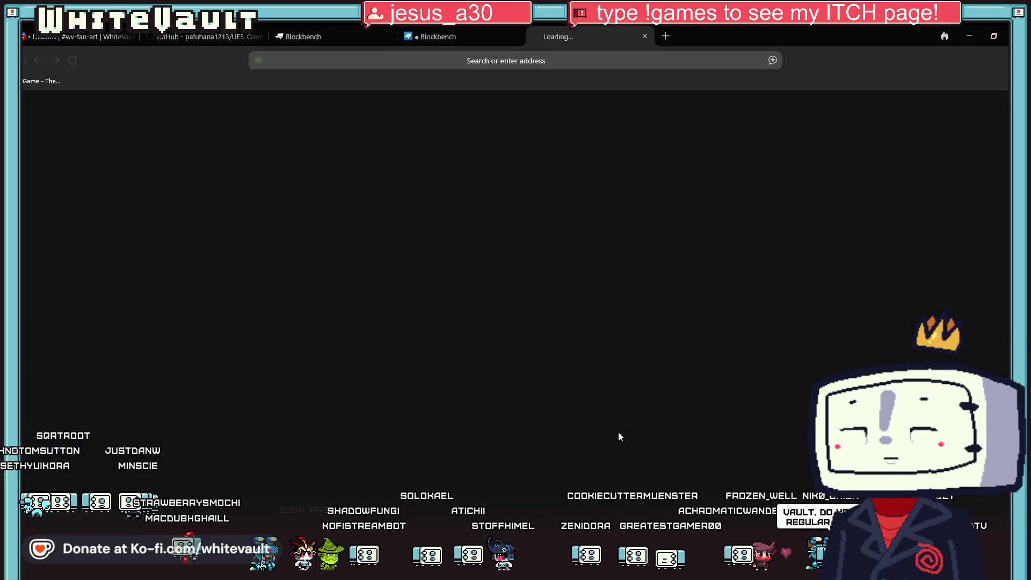
{"action": "left_click", "coordinate": [450, 31]}
{"action": "left_click", "coordinate": [601, 278]}
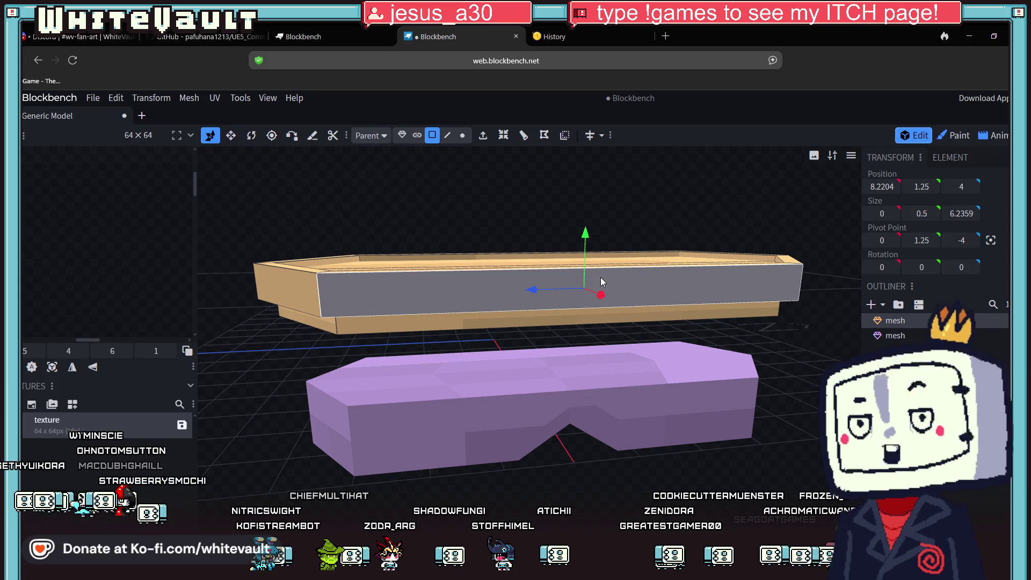
Select the purple base in Face mode and pick its right-side top faces.
{"action": "left_click", "coordinate": [402, 135]}
{"action": "left_click", "coordinate": [626, 371]}
{"action": "left_click", "coordinate": [432, 135]}
{"action": "scroll", "coordinate": [756, 375], "scroll_direction": "up", "scroll_amount": 5}
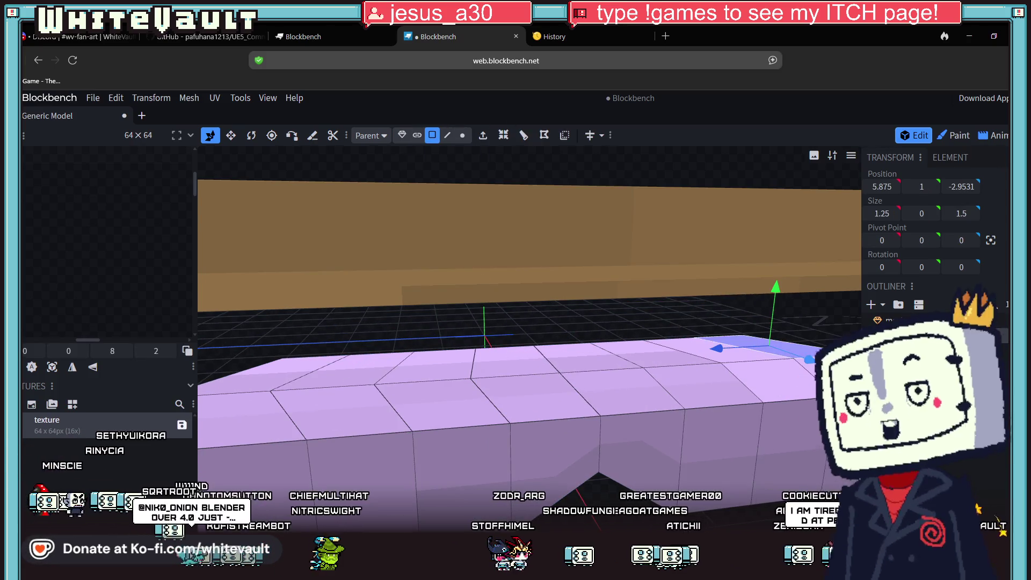
{"action": "left_click", "coordinate": [782, 387]}
{"action": "left_click", "coordinate": [701, 353], "text": "shift"}
{"action": "left_click", "coordinate": [634, 354], "text": "shift"}
{"action": "left_click", "coordinate": [681, 383], "text": "shift"}
{"action": "left_click", "coordinate": [624, 392], "text": "shift"}
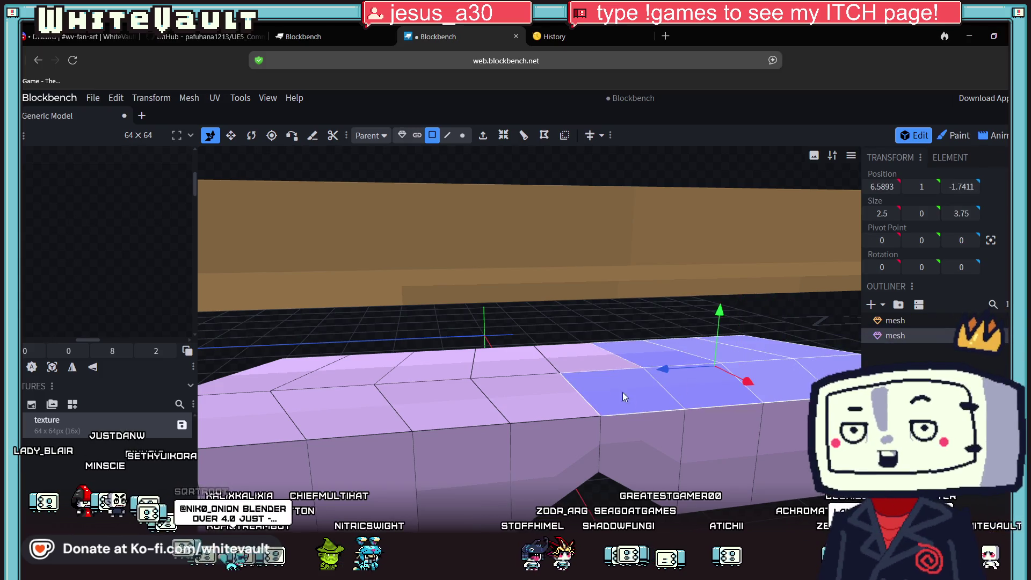
Add the remaining left top faces and lower the whole top 0.5 units.
{"action": "left_click", "coordinate": [538, 366], "text": "shift"}
{"action": "left_click", "coordinate": [532, 400], "text": "shift"}
{"action": "left_click", "coordinate": [482, 407], "text": "shift"}
{"action": "left_click", "coordinate": [443, 361], "text": "shift"}
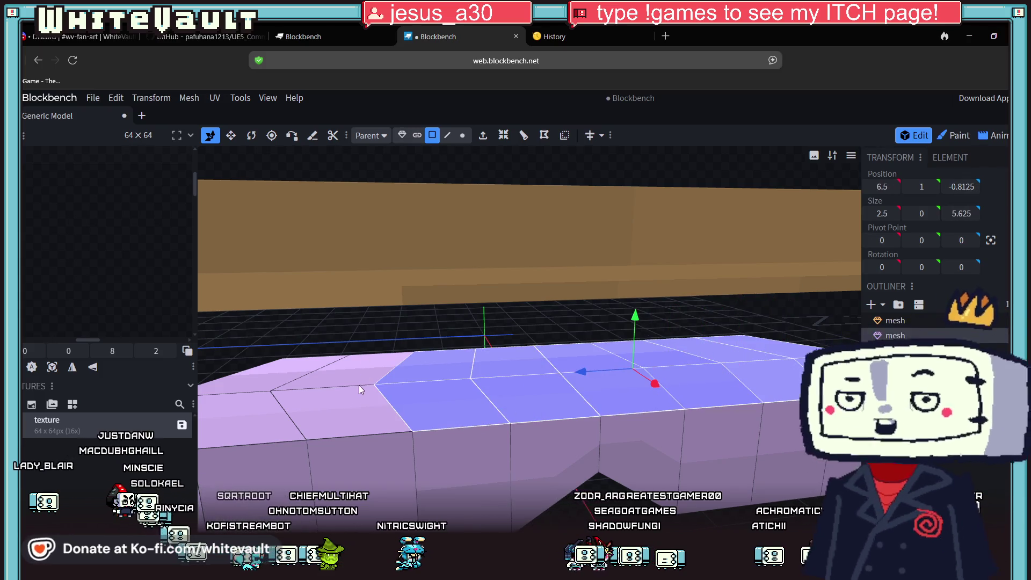
{"action": "left_click", "coordinate": [356, 411], "text": "shift"}
{"action": "left_click", "coordinate": [275, 407], "text": "shift"}
{"action": "left_click", "coordinate": [375, 366], "text": "shift"}
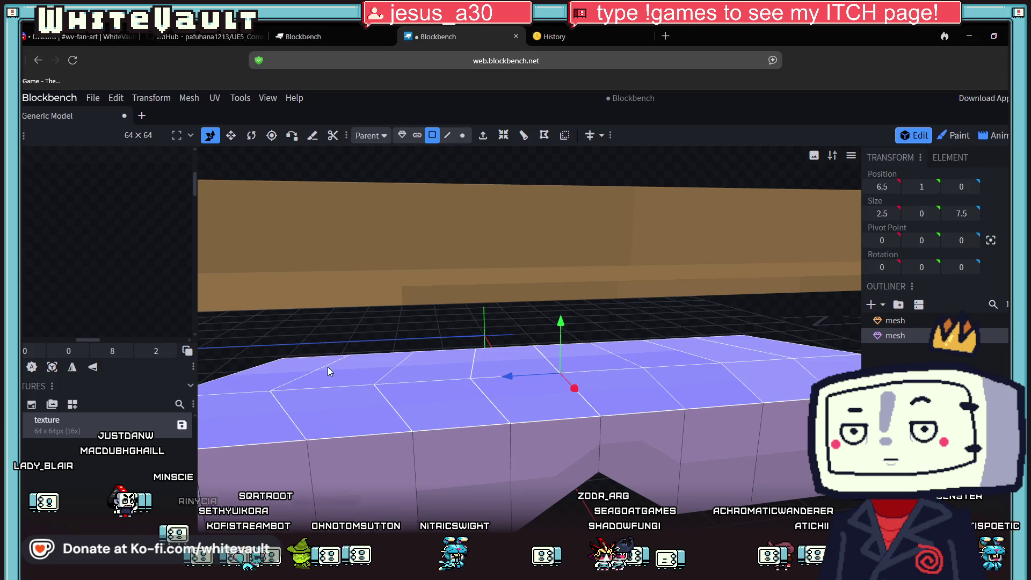
{"action": "left_click_drag", "start_coordinate": [566, 323], "coordinate": [569, 369]}
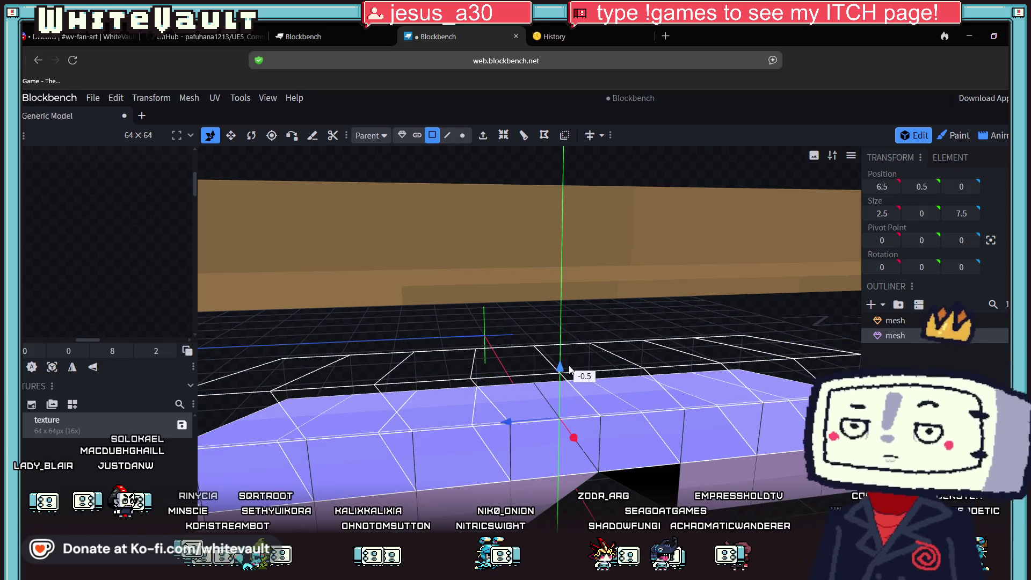
{"action": "scroll", "coordinate": [600, 380], "scroll_direction": "down", "scroll_amount": 5}
{"action": "left_click", "coordinate": [614, 300]}
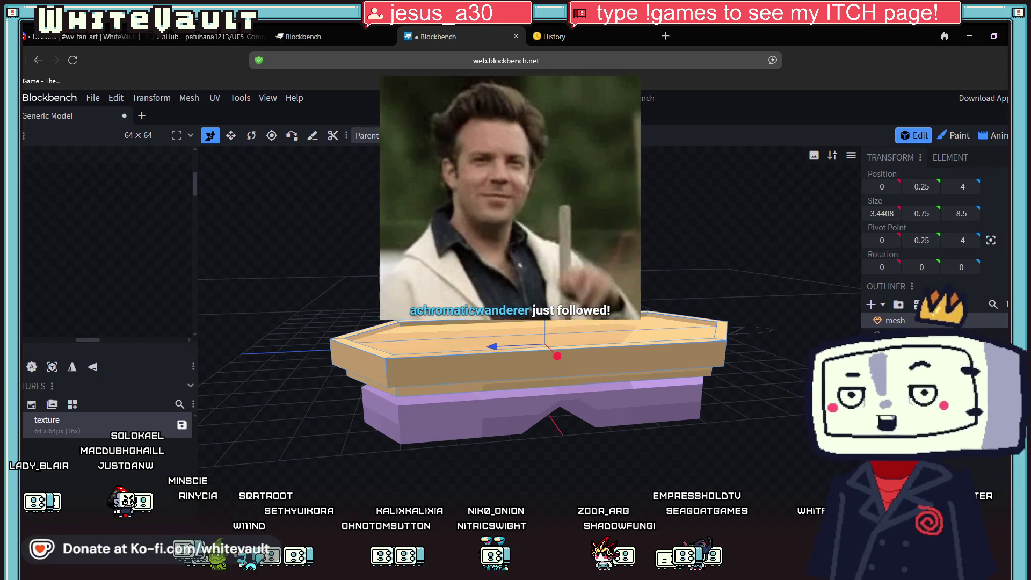
Select the tan tray and drag it down to Y 0 onto the purple base.
{"action": "scroll", "coordinate": [653, 454], "scroll_direction": "up", "scroll_amount": 3}
{"action": "left_click", "coordinate": [652, 453]}
{"action": "scroll", "coordinate": [637, 496], "scroll_direction": "down", "scroll_amount": 3}
{"action": "left_click_drag", "start_coordinate": [637, 496], "coordinate": [630, 488]}
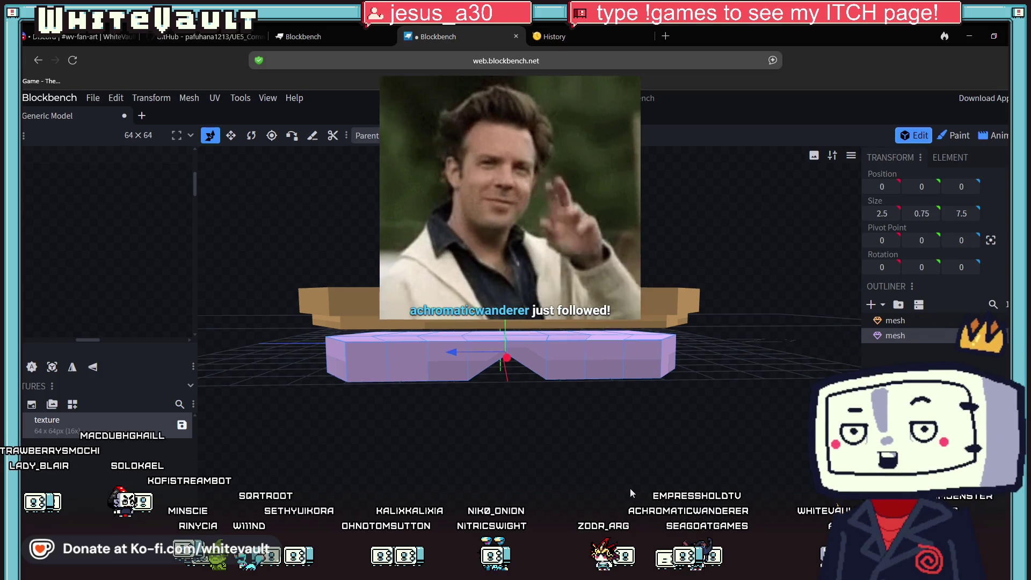
{"action": "scroll", "coordinate": [532, 355], "scroll_direction": "up", "scroll_amount": 4}
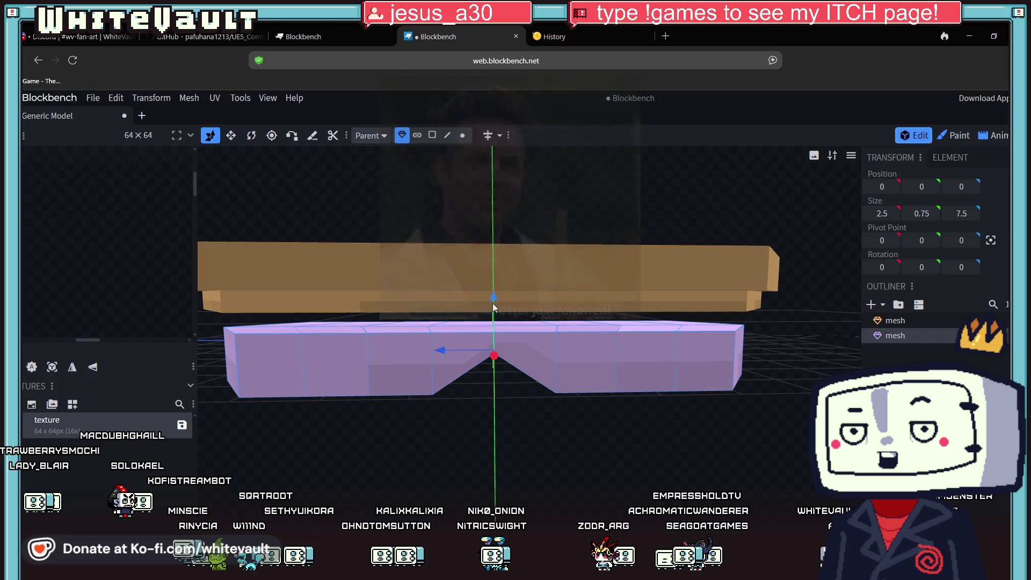
{"action": "left_click", "coordinate": [561, 268]}
{"action": "mouse_move", "coordinate": [493, 231]}
{"action": "left_mouse_down"}
{"action": "mouse_move", "coordinate": [491, 243]}
{"action": "mouse_move", "coordinate": [672, 453]}
{"action": "mouse_move", "coordinate": [669, 444]}
{"action": "left_mouse_up"}
{"action": "scroll", "coordinate": [647, 428], "scroll_direction": "down", "scroll_amount": 3}
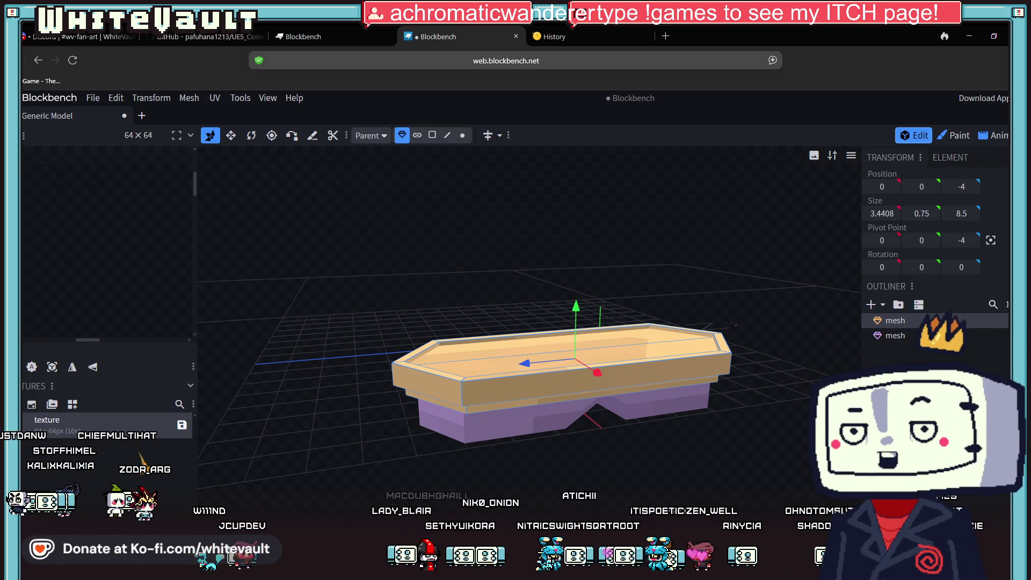
Orbit to inspect the model from low and high angles, then switch back to Aseprite.
{"action": "mouse_move", "coordinate": [726, 424]}
{"action": "left_mouse_down"}
{"action": "mouse_move", "coordinate": [730, 486]}
{"action": "mouse_move", "coordinate": [726, 462]}
{"action": "mouse_move", "coordinate": [707, 447]}
{"action": "left_mouse_up"}
{"action": "scroll", "coordinate": [707, 447], "scroll_direction": "up", "scroll_amount": 5}
{"action": "scroll", "coordinate": [720, 465], "scroll_direction": "down", "scroll_amount": 5}
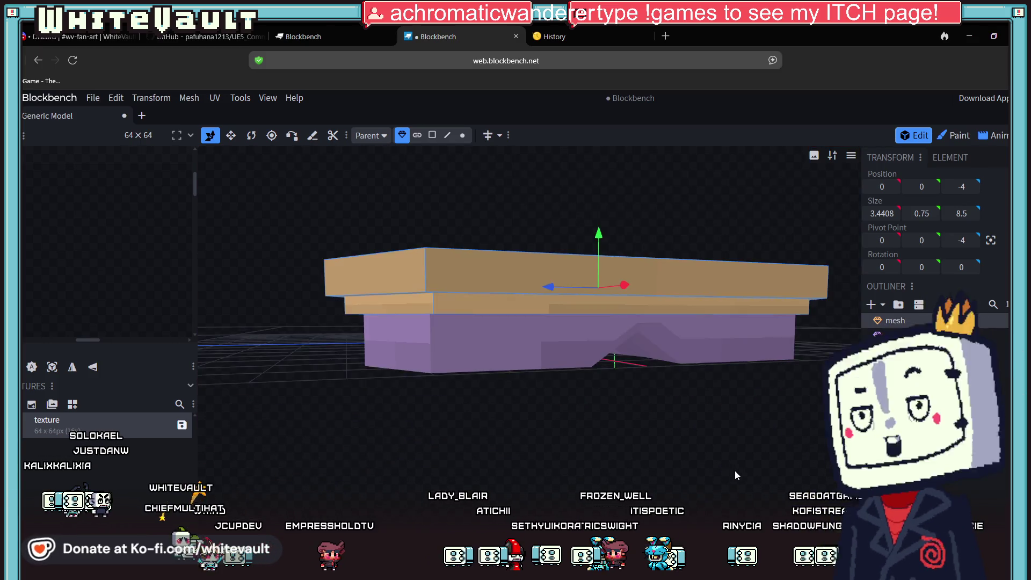
{"action": "scroll", "coordinate": [736, 471], "scroll_direction": "up", "scroll_amount": 6}
{"action": "scroll", "coordinate": [746, 470], "scroll_direction": "up", "scroll_amount": 3}
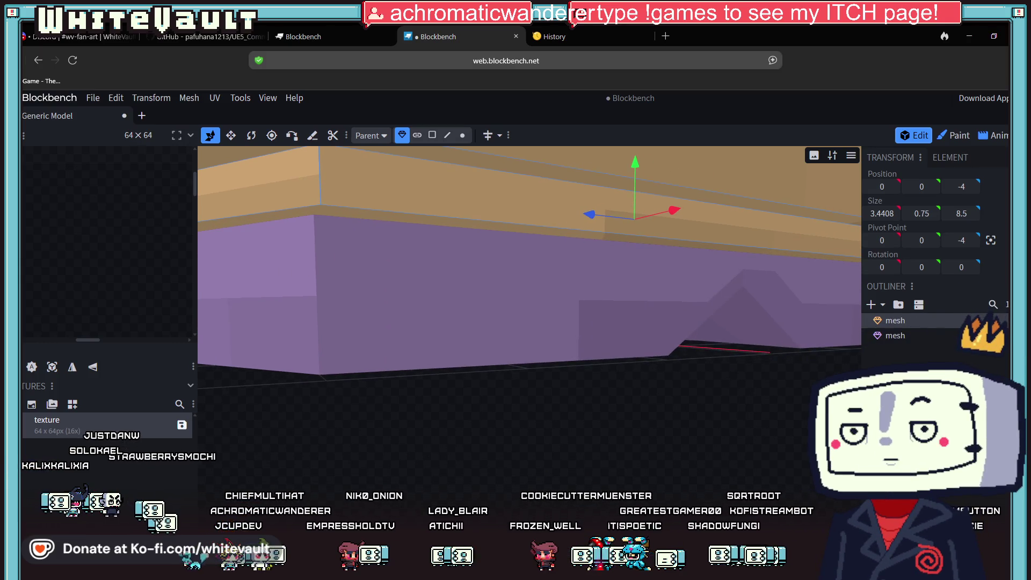
{"action": "scroll", "coordinate": [757, 505], "scroll_direction": "down", "scroll_amount": 5}
{"action": "mouse_move", "coordinate": [680, 516]}
{"action": "left_mouse_down"}
{"action": "mouse_move", "coordinate": [413, 500]}
{"action": "mouse_move", "coordinate": [616, 418]}
{"action": "mouse_move", "coordinate": [575, 379]}
{"action": "mouse_move", "coordinate": [537, 362]}
{"action": "left_mouse_up"}
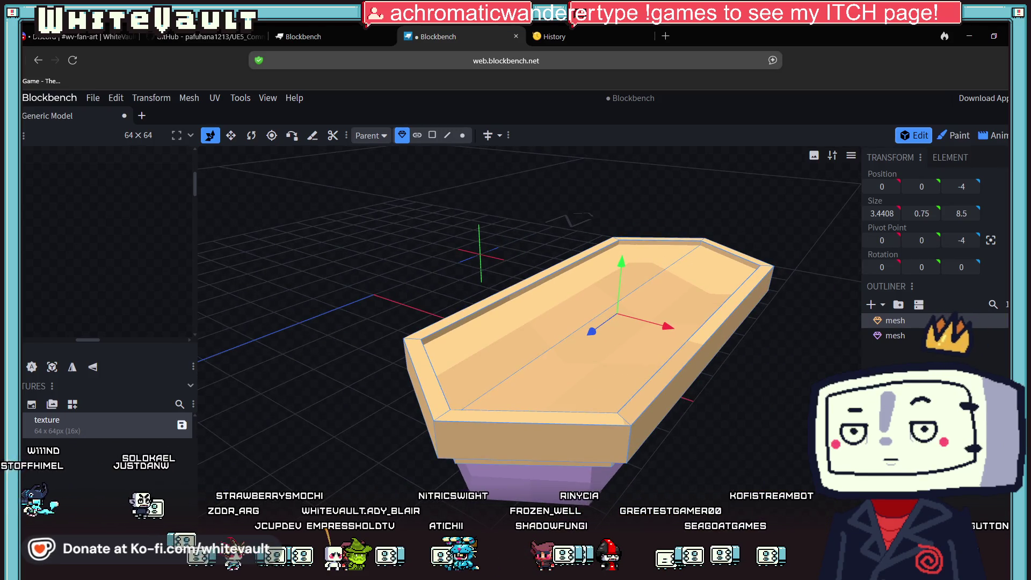
{"action": "key", "text": "alt+Tab"}
{"action": "left_click", "coordinate": [913, 64]}
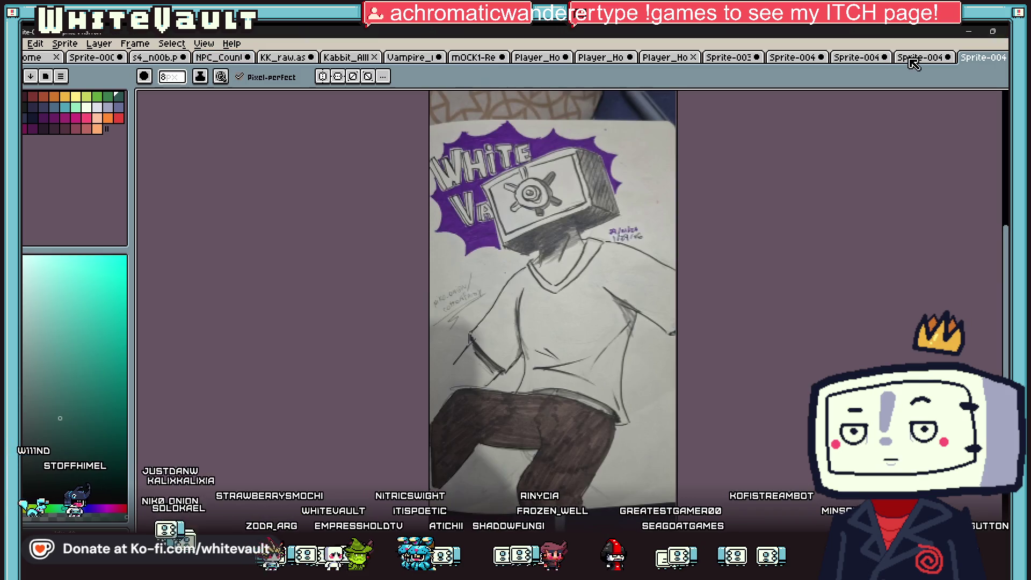
{"action": "left_click", "coordinate": [915, 59]}
{"action": "left_click", "coordinate": [856, 59]}
{"action": "left_click", "coordinate": [792, 59]}
{"action": "left_click_drag", "start_coordinate": [737, 59], "coordinate": [983, 58]}
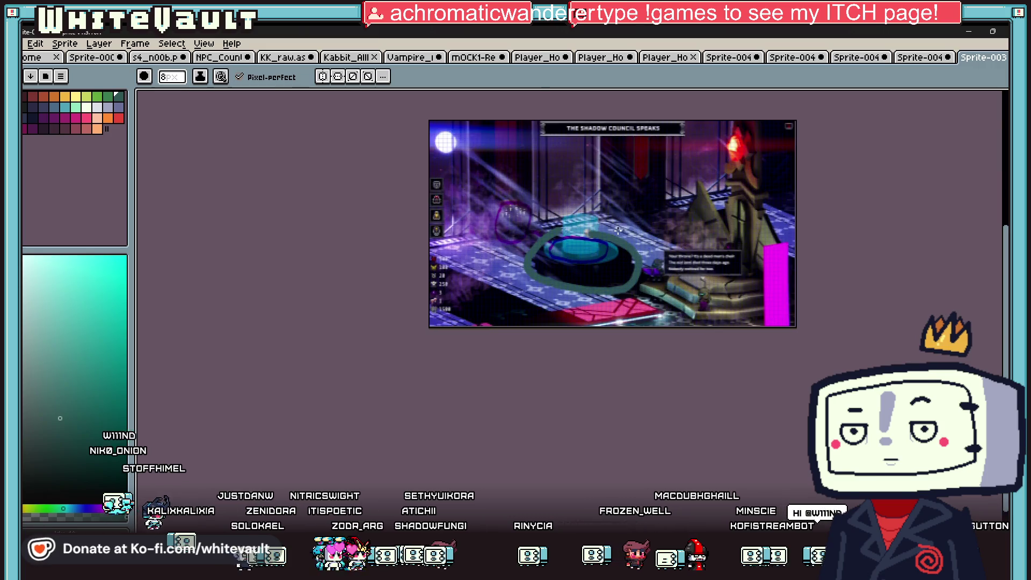
{"action": "scroll", "coordinate": [618, 230], "scroll_direction": "up", "scroll_amount": 3}
{"action": "scroll", "coordinate": [618, 230], "scroll_direction": "down", "scroll_amount": 1}
{"action": "key", "text": "super"}
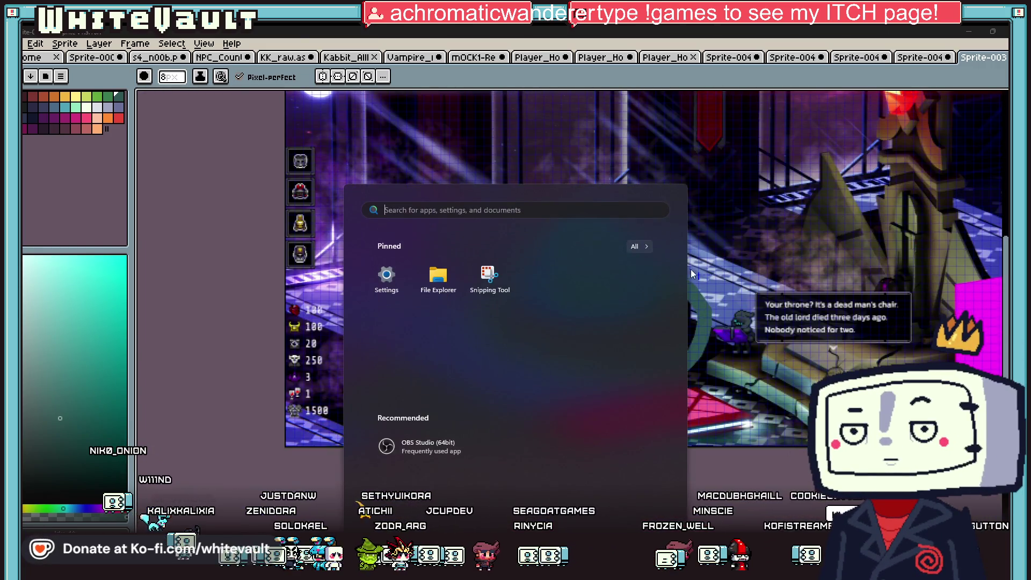
{"action": "left_click", "coordinate": [693, 274]}
{"action": "scroll", "coordinate": [645, 285], "scroll_direction": "up", "scroll_amount": 2}
{"action": "scroll", "coordinate": [630, 298], "scroll_direction": "up", "scroll_amount": 2}
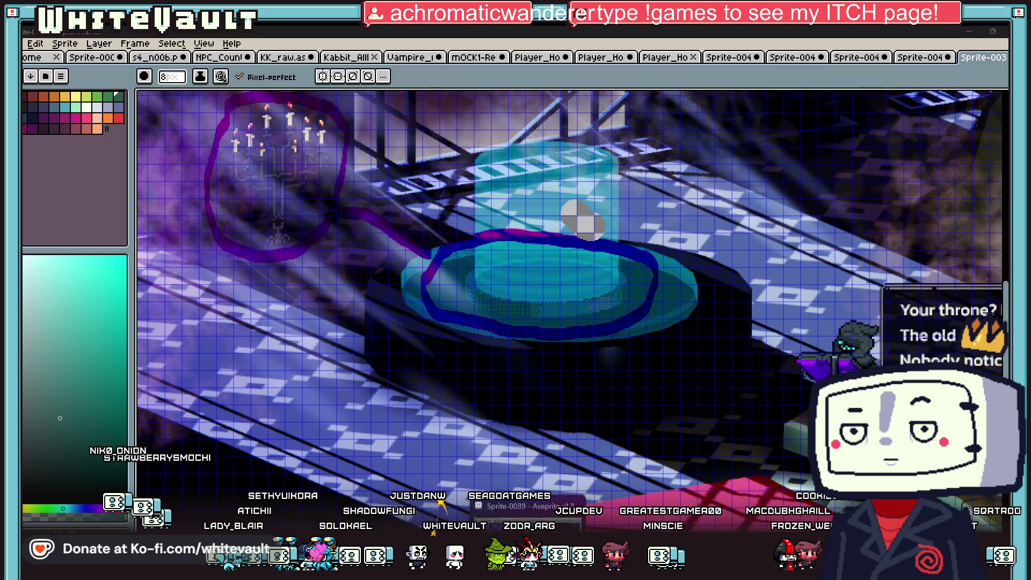
{"action": "left_click", "coordinate": [441, 500]}
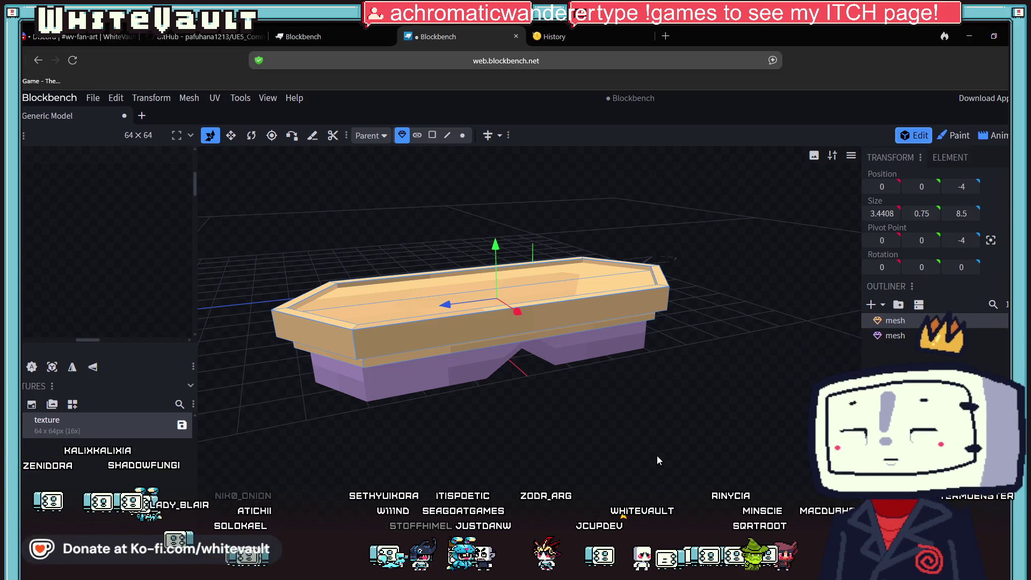
Add a new cuboid mesh beside the table model.
{"action": "scroll", "coordinate": [715, 393], "scroll_direction": "up", "scroll_amount": 2}
{"action": "mouse_move", "coordinate": [708, 395]}
{"action": "left_mouse_down"}
{"action": "mouse_move", "coordinate": [701, 440]}
{"action": "mouse_move", "coordinate": [705, 430]}
{"action": "mouse_move", "coordinate": [788, 438]}
{"action": "mouse_move", "coordinate": [759, 408]}
{"action": "left_mouse_up"}
{"action": "scroll", "coordinate": [699, 422], "scroll_direction": "down", "scroll_amount": 3}
{"action": "scroll", "coordinate": [604, 356], "scroll_direction": "up", "scroll_amount": 3}
{"action": "mouse_move", "coordinate": [603, 356]}
{"action": "left_mouse_down"}
{"action": "mouse_move", "coordinate": [634, 359]}
{"action": "mouse_move", "coordinate": [589, 381]}
{"action": "mouse_move", "coordinate": [539, 341]}
{"action": "mouse_move", "coordinate": [770, 390]}
{"action": "mouse_move", "coordinate": [676, 374]}
{"action": "left_mouse_up"}
{"action": "scroll", "coordinate": [589, 382], "scroll_direction": "down", "scroll_amount": 3}
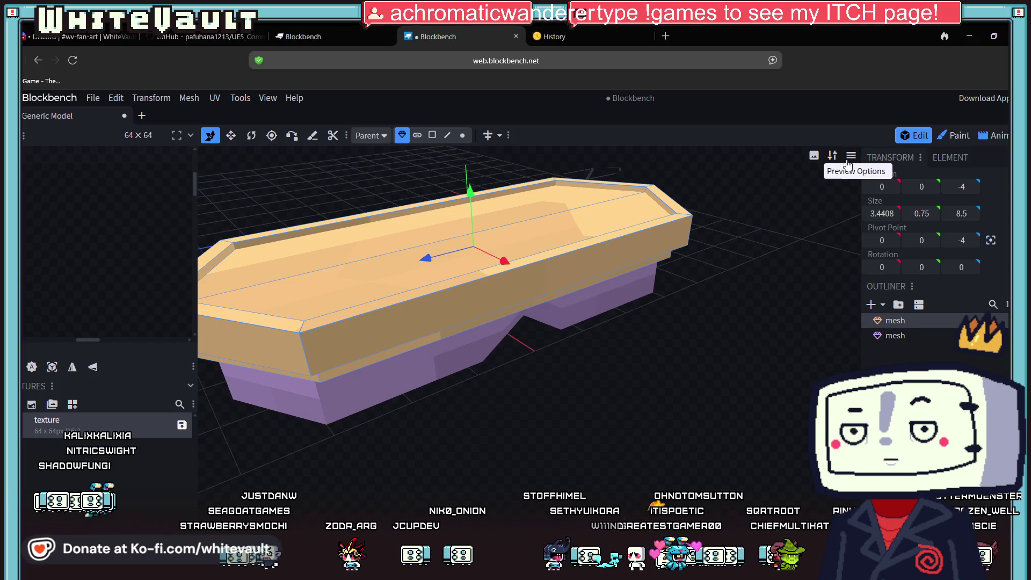
{"action": "left_click", "coordinate": [871, 305]}
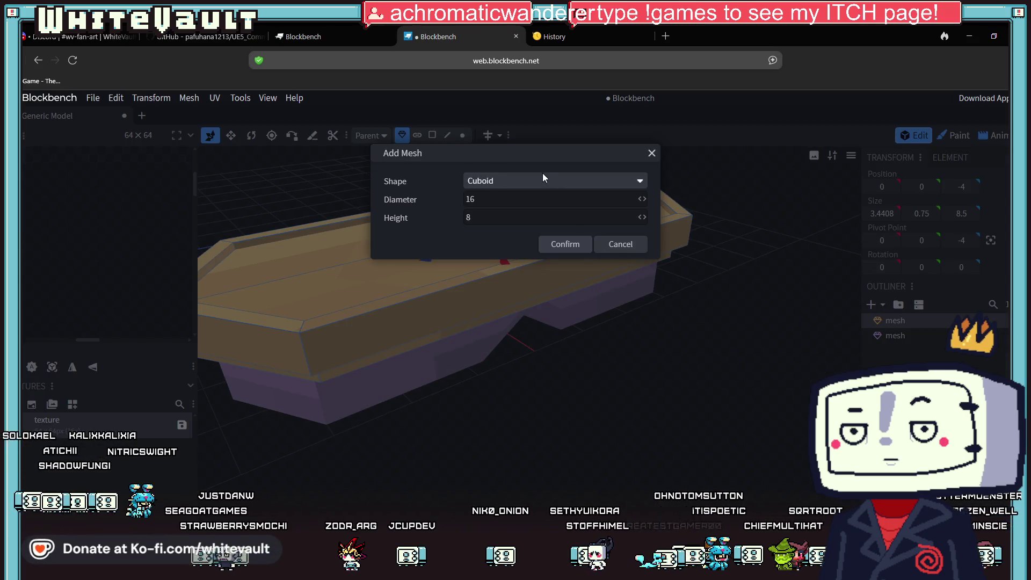
{"action": "left_click", "coordinate": [565, 244]}
Flatten the cuboid into a thin wall and push its top face down to shorten it.
{"action": "scroll", "coordinate": [598, 337], "scroll_direction": "down", "scroll_amount": 3}
{"action": "mouse_move", "coordinate": [607, 334]}
{"action": "left_mouse_down"}
{"action": "mouse_move", "coordinate": [618, 372]}
{"action": "mouse_move", "coordinate": [537, 227]}
{"action": "left_mouse_up"}
{"action": "left_click", "coordinate": [433, 135]}
{"action": "left_click", "coordinate": [556, 296]}
{"action": "left_click_drag", "start_coordinate": [585, 327], "coordinate": [424, 267]}
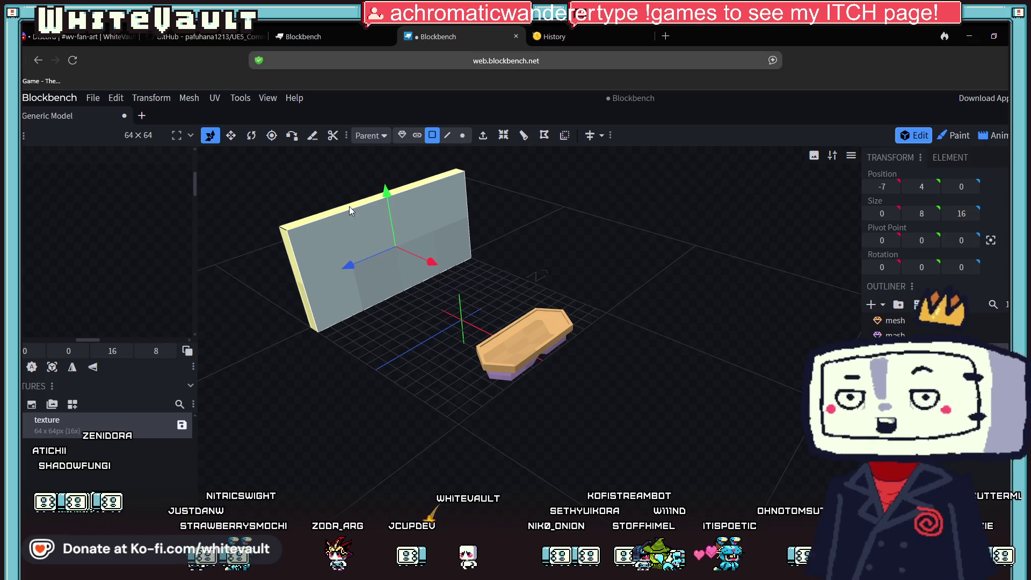
{"action": "left_click", "coordinate": [350, 207]}
{"action": "left_click_drag", "start_coordinate": [380, 172], "coordinate": [398, 257]}
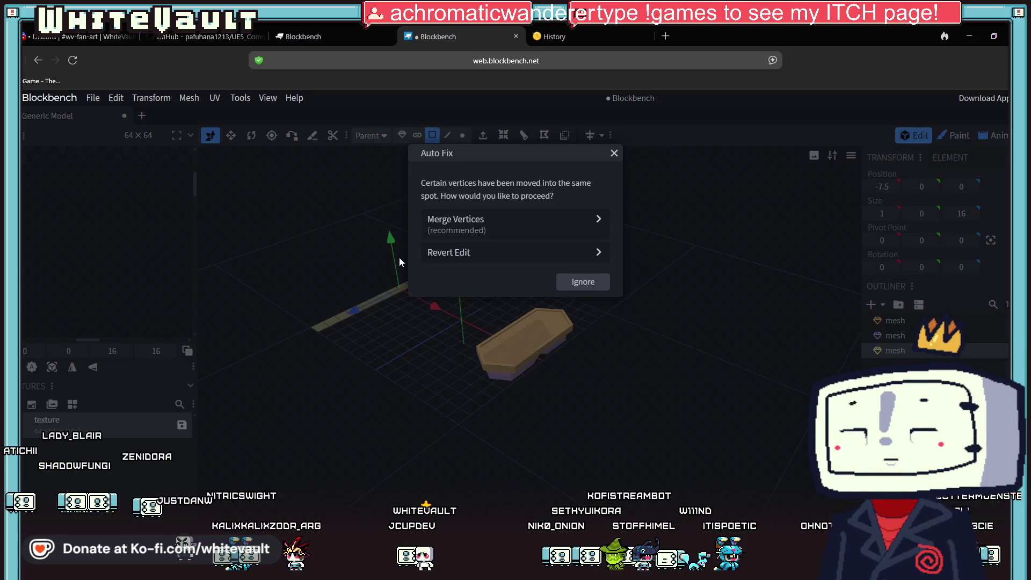
Dismiss the mesh warnings, undo the last face move, and lower the new mesh toward the grid.
{"action": "left_click", "coordinate": [614, 154]}
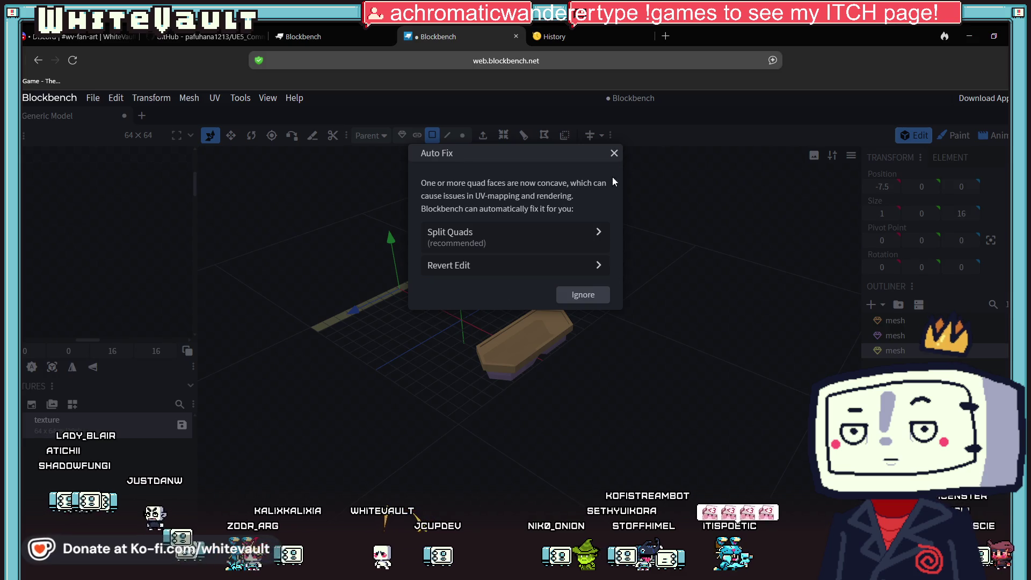
{"action": "left_click", "coordinate": [612, 153]}
{"action": "key", "text": "ctrl+z"}
{"action": "left_click_drag", "start_coordinate": [380, 161], "coordinate": [406, 254]}
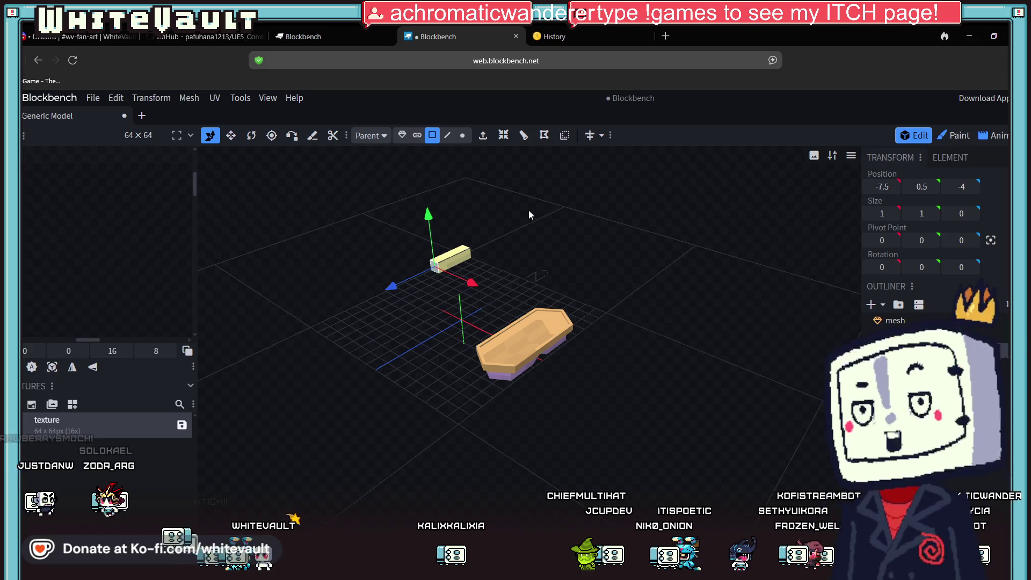
Move the bar 16 units along X and 6 along Z, then back 4 along X.
{"action": "left_click_drag", "start_coordinate": [528, 210], "coordinate": [391, 182]}
{"action": "left_click", "coordinate": [404, 135]}
{"action": "left_click_drag", "start_coordinate": [465, 247], "coordinate": [666, 402]}
{"action": "left_click_drag", "start_coordinate": [593, 336], "coordinate": [535, 391]}
{"action": "mouse_move", "coordinate": [601, 418]}
{"action": "left_mouse_down"}
{"action": "mouse_move", "coordinate": [656, 363]}
{"action": "mouse_move", "coordinate": [662, 311]}
{"action": "left_mouse_up"}
{"action": "left_click_drag", "start_coordinate": [566, 304], "coordinate": [560, 396]}
Lengthen the yellow block one unit by moving its end face.
{"action": "scroll", "coordinate": [532, 374], "scroll_direction": "up", "scroll_amount": 1}
{"action": "scroll", "coordinate": [542, 379], "scroll_direction": "up", "scroll_amount": 3}
{"action": "scroll", "coordinate": [520, 423], "scroll_direction": "up", "scroll_amount": 3}
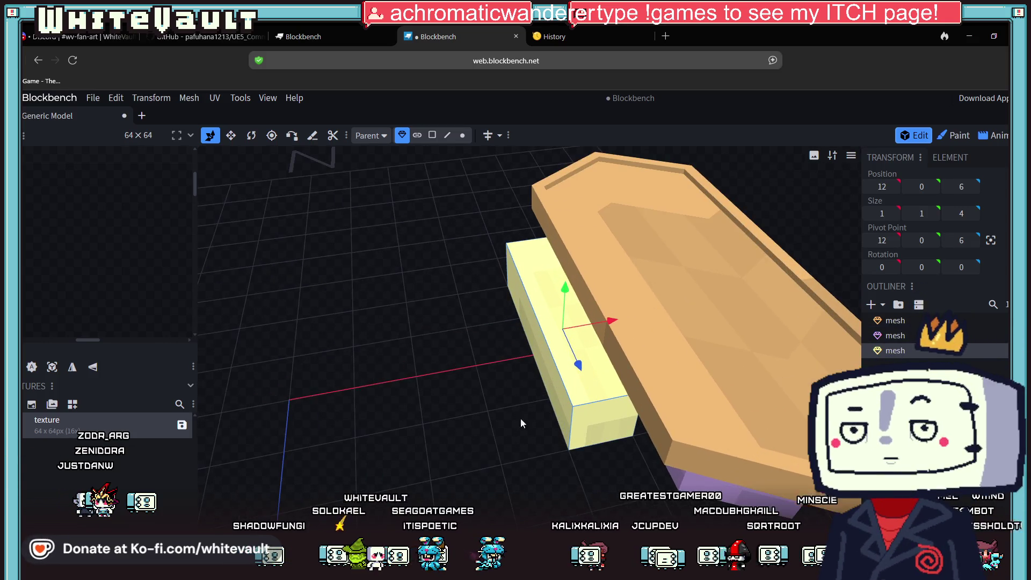
{"action": "left_click", "coordinate": [432, 136]}
{"action": "scroll", "coordinate": [477, 387], "scroll_direction": "down", "scroll_amount": 2}
{"action": "left_click_drag", "start_coordinate": [477, 387], "coordinate": [637, 385]}
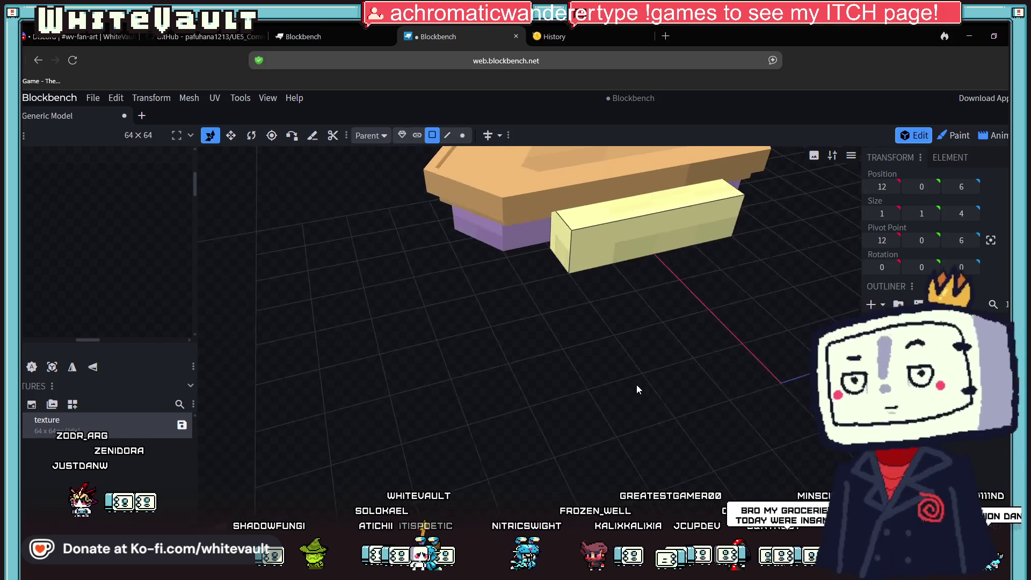
{"action": "left_click", "coordinate": [564, 241]}
{"action": "left_click_drag", "start_coordinate": [631, 225], "coordinate": [672, 214]}
Raise the yellow block by one unit and nudge it slightly along X.
{"action": "mouse_move", "coordinate": [543, 290]}
{"action": "left_mouse_down"}
{"action": "mouse_move", "coordinate": [700, 381]}
{"action": "mouse_move", "coordinate": [599, 392]}
{"action": "left_mouse_up"}
{"action": "left_click", "coordinate": [401, 136]}
{"action": "left_click_drag", "start_coordinate": [630, 245], "coordinate": [626, 213]}
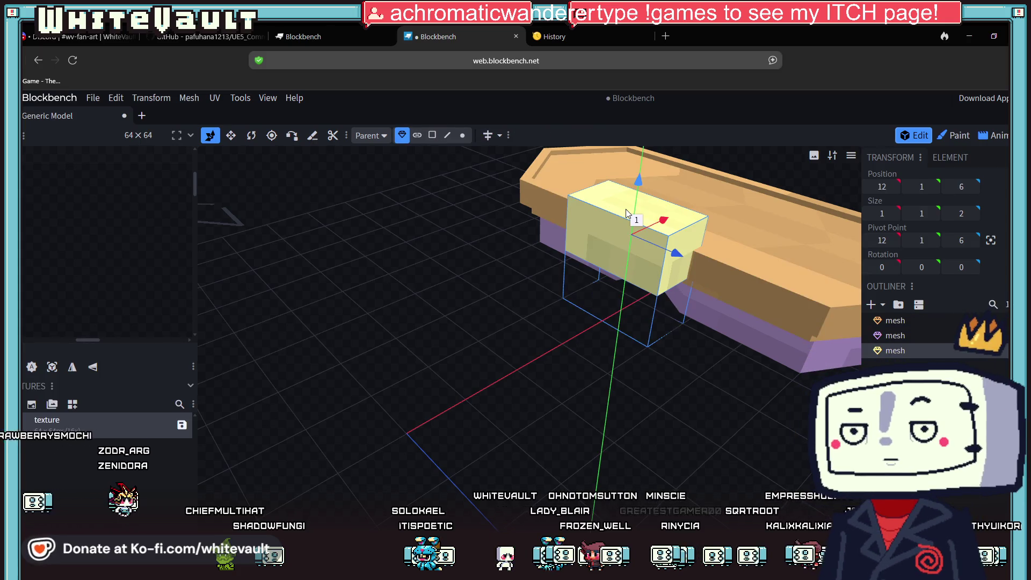
{"action": "mouse_move", "coordinate": [711, 408]}
{"action": "left_mouse_down"}
{"action": "mouse_move", "coordinate": [603, 417]}
{"action": "mouse_move", "coordinate": [645, 402]}
{"action": "left_mouse_up"}
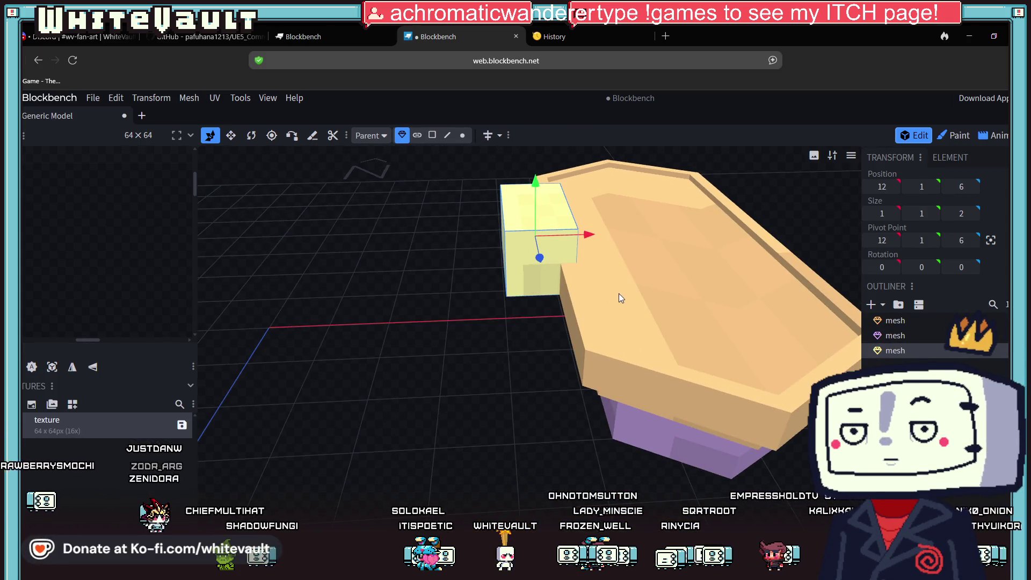
{"action": "left_click_drag", "start_coordinate": [494, 367], "coordinate": [473, 351]}
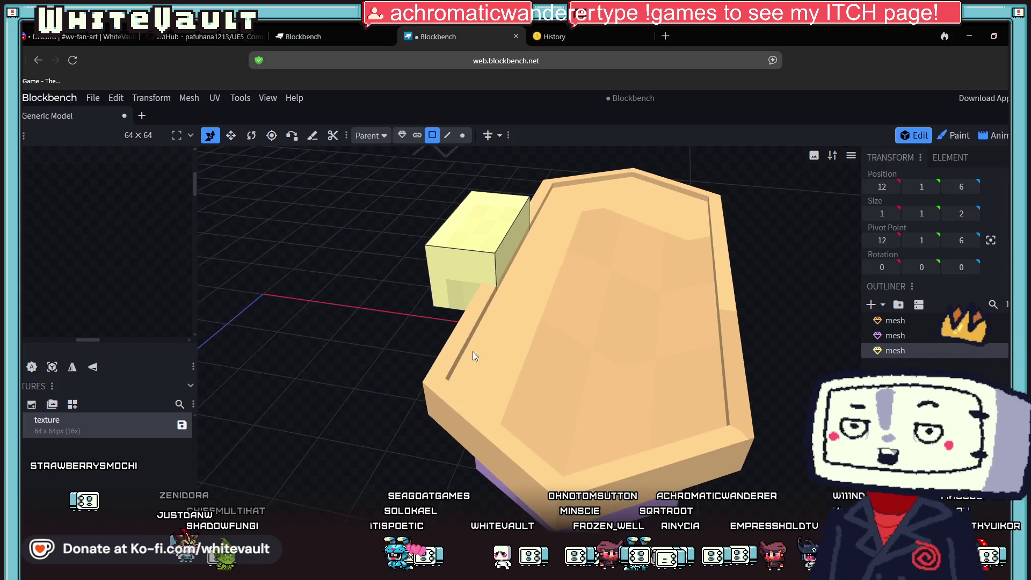
{"action": "left_click", "coordinate": [517, 239]}
{"action": "mouse_move", "coordinate": [559, 255]}
{"action": "left_mouse_down"}
{"action": "mouse_move", "coordinate": [386, 402]}
{"action": "mouse_move", "coordinate": [511, 291]}
{"action": "left_mouse_up"}
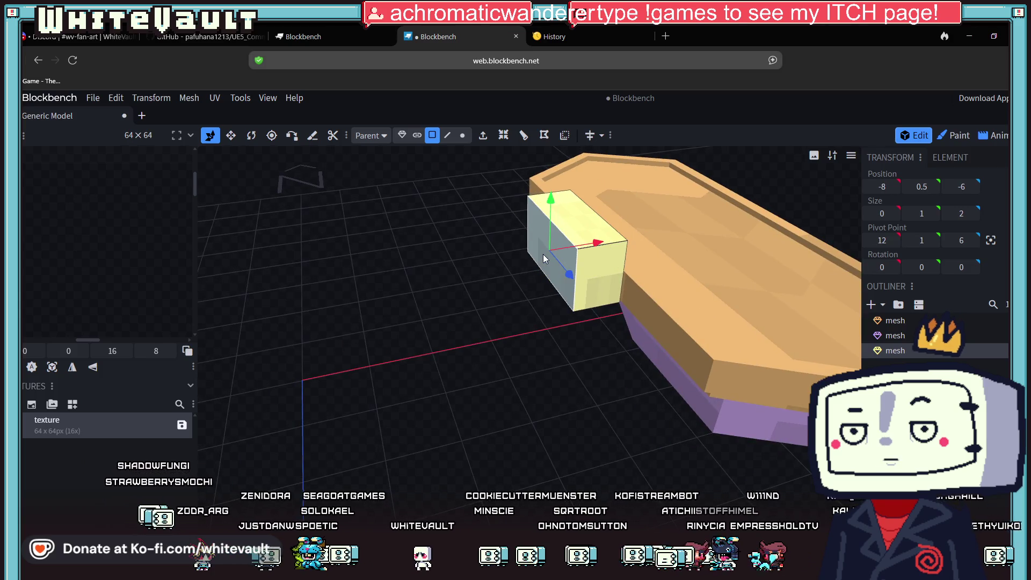
{"action": "scroll", "coordinate": [564, 300], "scroll_direction": "up", "scroll_amount": 2}
{"action": "left_click_drag", "start_coordinate": [607, 218], "coordinate": [636, 199]}
{"action": "mouse_move", "coordinate": [600, 362]}
{"action": "left_mouse_down"}
{"action": "mouse_move", "coordinate": [558, 361]}
{"action": "mouse_move", "coordinate": [472, 286]}
{"action": "mouse_move", "coordinate": [424, 295]}
{"action": "left_mouse_up"}
{"action": "scroll", "coordinate": [557, 361], "scroll_direction": "down", "scroll_amount": 5}
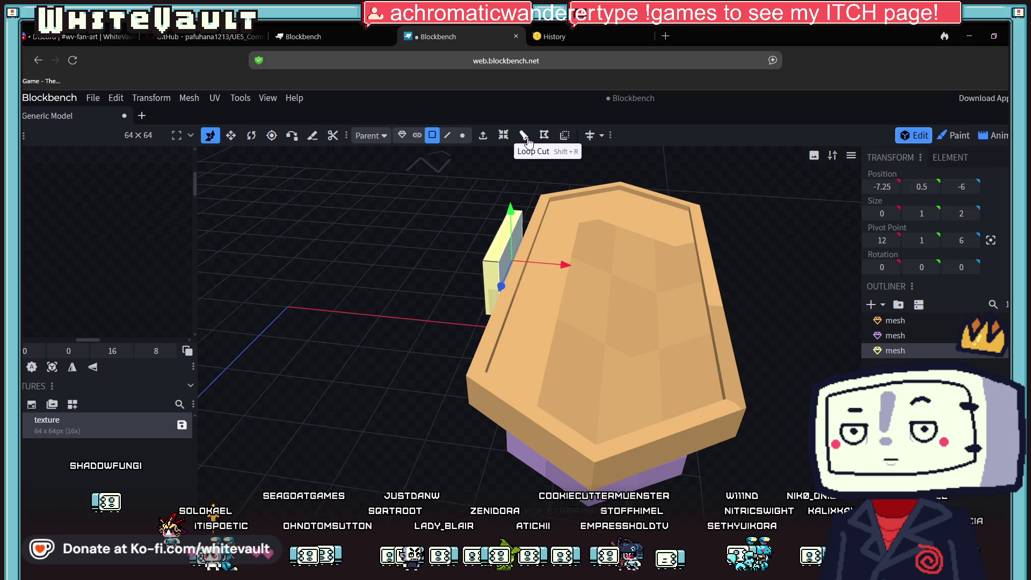
Add loop cuts to the yellow block and extrude a face into a ledge along X.
{"action": "left_click", "coordinate": [565, 136]}
{"action": "left_click", "coordinate": [581, 517]}
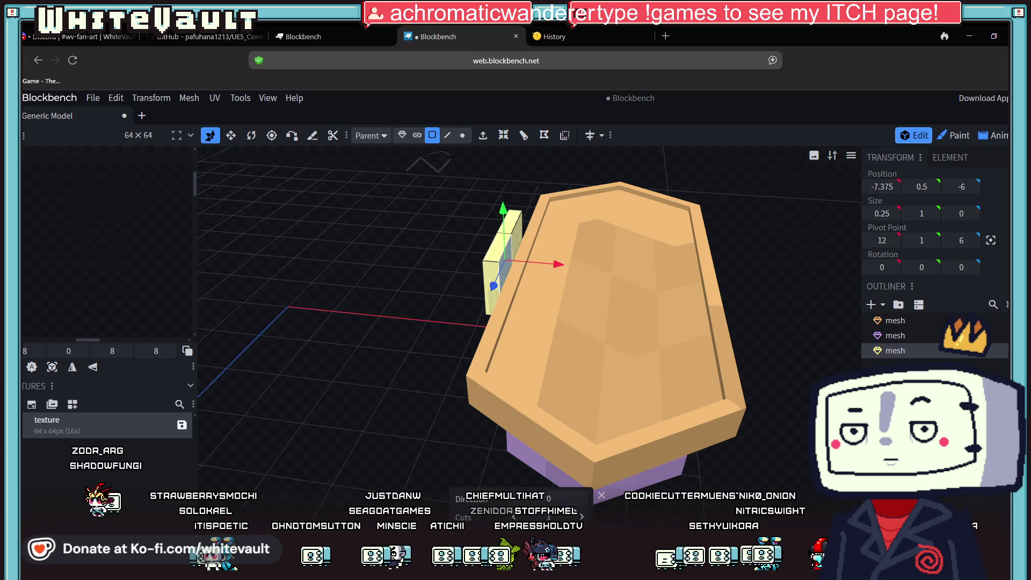
{"action": "left_click_drag", "start_coordinate": [452, 382], "coordinate": [452, 263]}
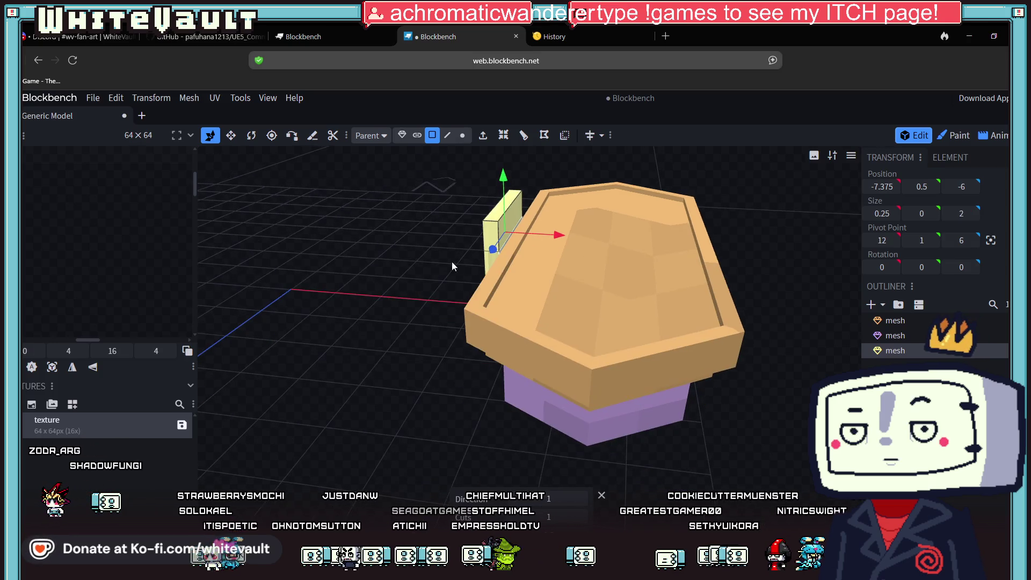
{"action": "left_click", "coordinate": [504, 135]}
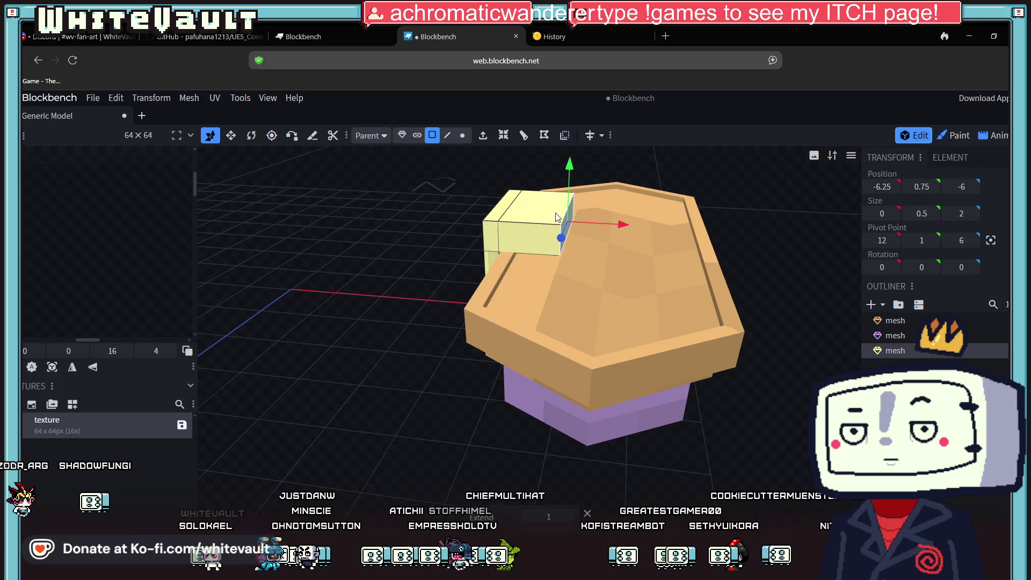
{"action": "left_click_drag", "start_coordinate": [621, 220], "coordinate": [595, 217]}
{"action": "mouse_move", "coordinate": [501, 366]}
{"action": "left_mouse_down"}
{"action": "mouse_move", "coordinate": [457, 428]}
{"action": "mouse_move", "coordinate": [412, 427]}
{"action": "mouse_move", "coordinate": [455, 417]}
{"action": "mouse_move", "coordinate": [477, 436]}
{"action": "left_mouse_up"}
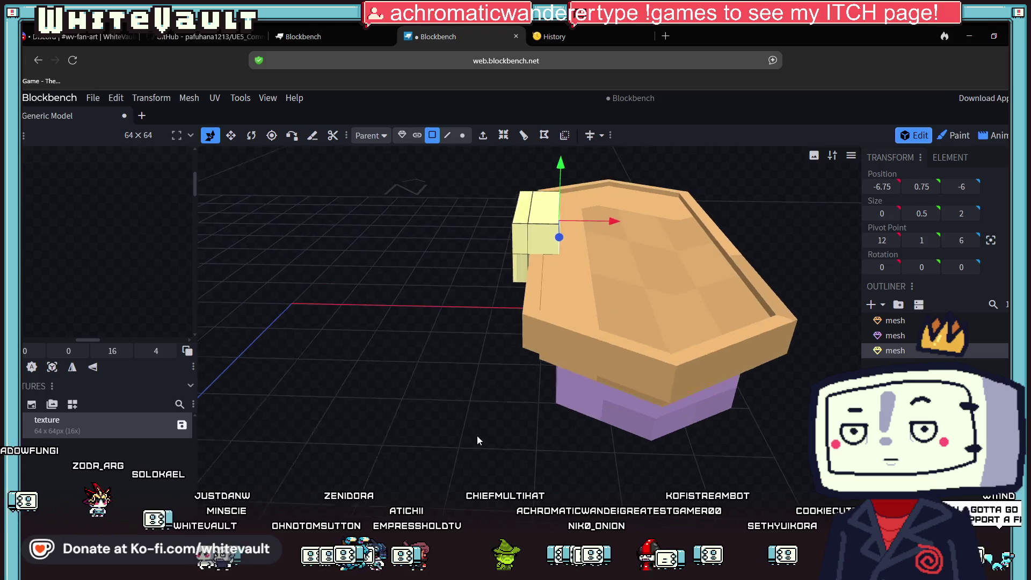
{"action": "scroll", "coordinate": [633, 220], "scroll_direction": "up", "scroll_amount": 5}
{"action": "scroll", "coordinate": [626, 250], "scroll_direction": "down", "scroll_amount": 5}
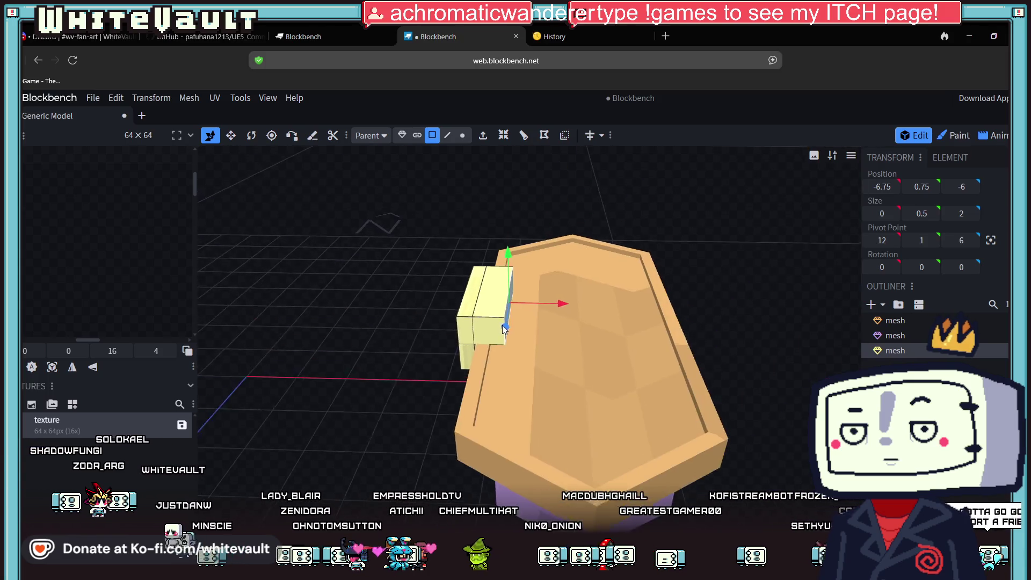
{"action": "scroll", "coordinate": [555, 306], "scroll_direction": "up", "scroll_amount": 3}
{"action": "left_click_drag", "start_coordinate": [575, 279], "coordinate": [552, 280]}
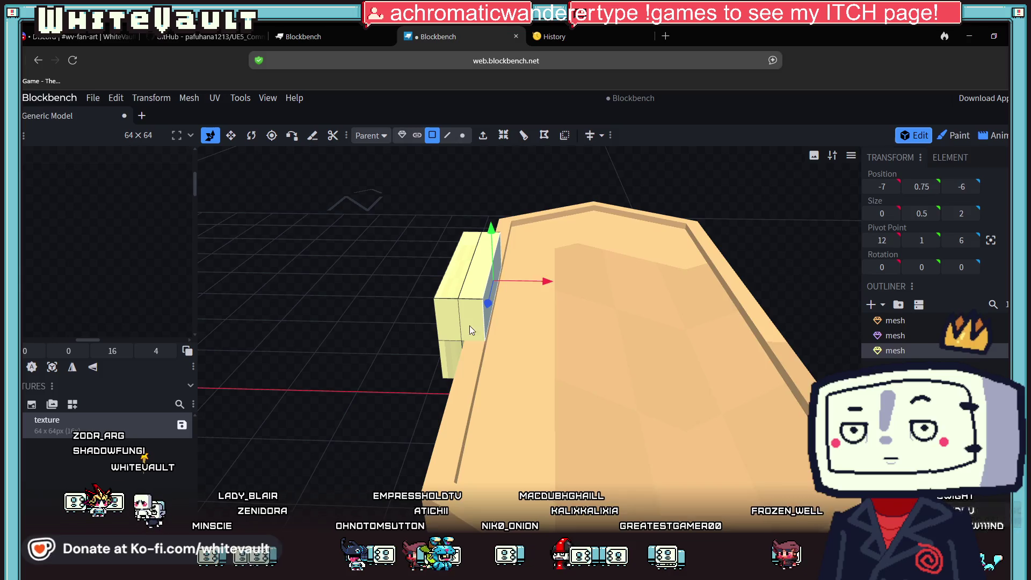
Slide the yellow block's edges inward in Edge mode to bevel it.
{"action": "left_click", "coordinate": [448, 135]}
{"action": "left_click", "coordinate": [497, 228]}
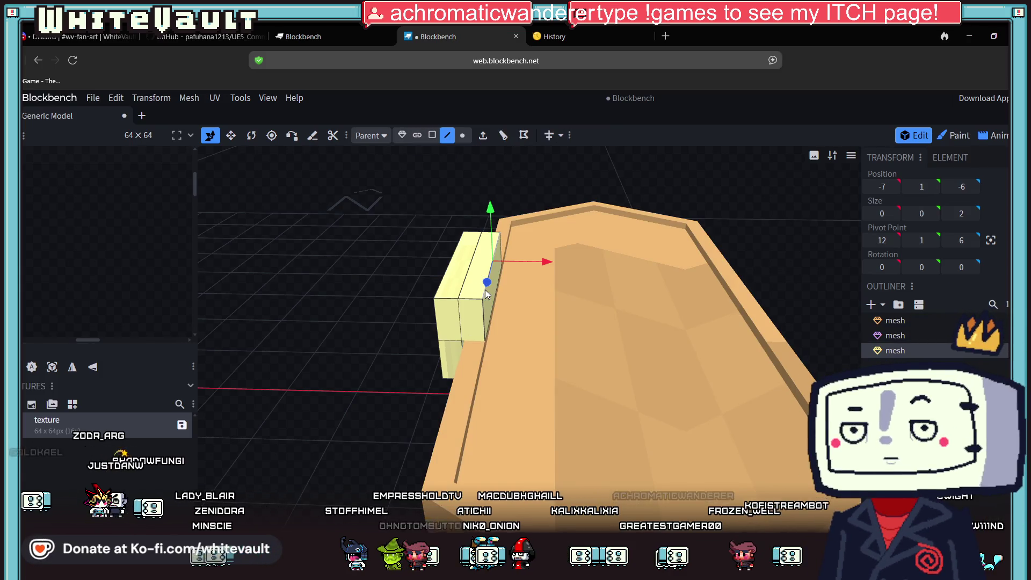
{"action": "left_click", "coordinate": [493, 227]}
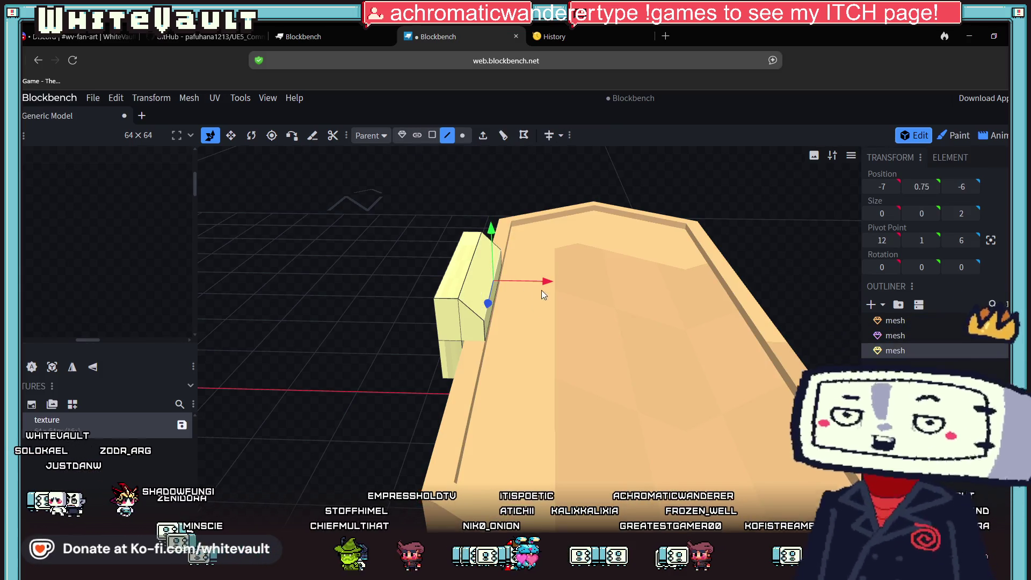
{"action": "mouse_move", "coordinate": [542, 277]}
{"action": "left_mouse_down"}
{"action": "mouse_move", "coordinate": [398, 404]}
{"action": "mouse_move", "coordinate": [301, 366]}
{"action": "mouse_move", "coordinate": [401, 370]}
{"action": "mouse_move", "coordinate": [420, 357]}
{"action": "mouse_move", "coordinate": [418, 398]}
{"action": "mouse_move", "coordinate": [382, 400]}
{"action": "mouse_move", "coordinate": [438, 334]}
{"action": "mouse_move", "coordinate": [411, 149]}
{"action": "left_mouse_up"}
Nudge the yellow block along X to 12.025 in Object mode.
{"action": "left_click", "coordinate": [402, 135]}
{"action": "left_click_drag", "start_coordinate": [373, 344], "coordinate": [396, 317]}
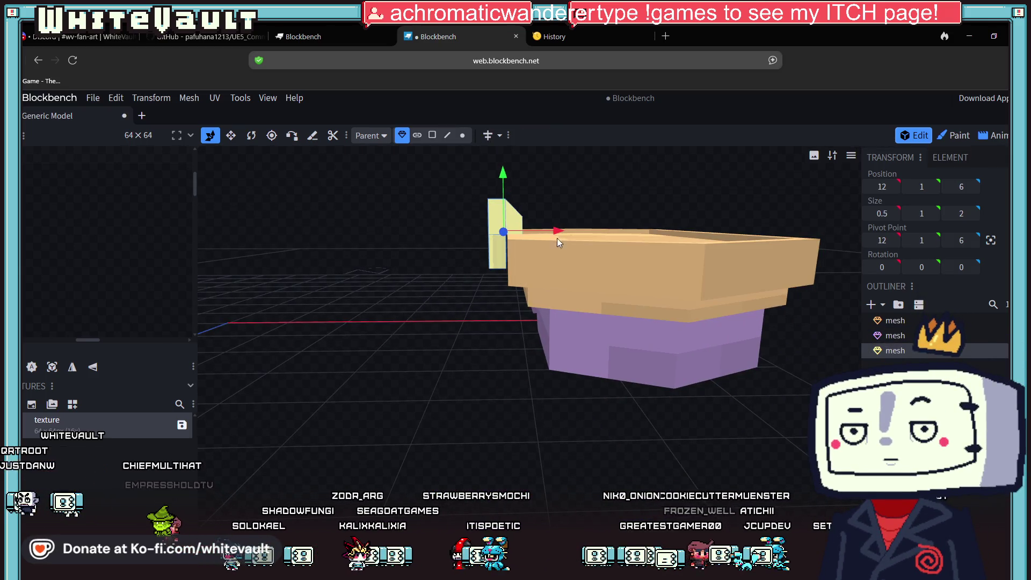
{"action": "left_click_drag", "start_coordinate": [560, 230], "coordinate": [562, 230]}
{"action": "mouse_move", "coordinate": [503, 316]}
{"action": "left_mouse_down"}
{"action": "mouse_move", "coordinate": [456, 355]}
{"action": "mouse_move", "coordinate": [397, 358]}
{"action": "left_mouse_up"}
{"action": "mouse_move", "coordinate": [364, 341]}
{"action": "left_mouse_down"}
{"action": "mouse_move", "coordinate": [336, 339]}
{"action": "mouse_move", "coordinate": [386, 378]}
{"action": "mouse_move", "coordinate": [382, 440]}
{"action": "mouse_move", "coordinate": [432, 353]}
{"action": "mouse_move", "coordinate": [454, 363]}
{"action": "mouse_move", "coordinate": [370, 365]}
{"action": "left_mouse_up"}
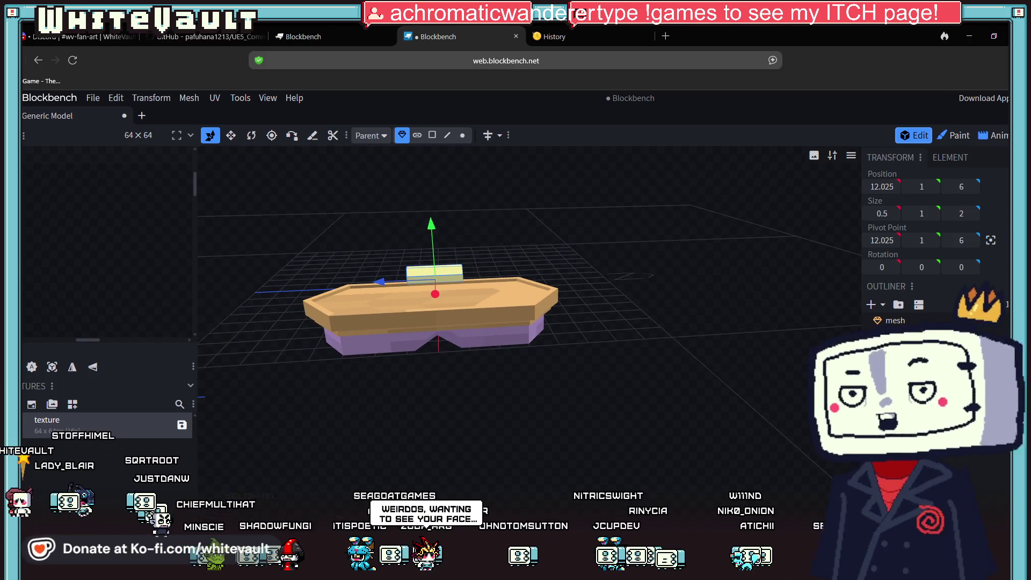
Check the model in front orthographic view, then start a new cuboid mesh.
{"action": "key", "text": "KP_1"}
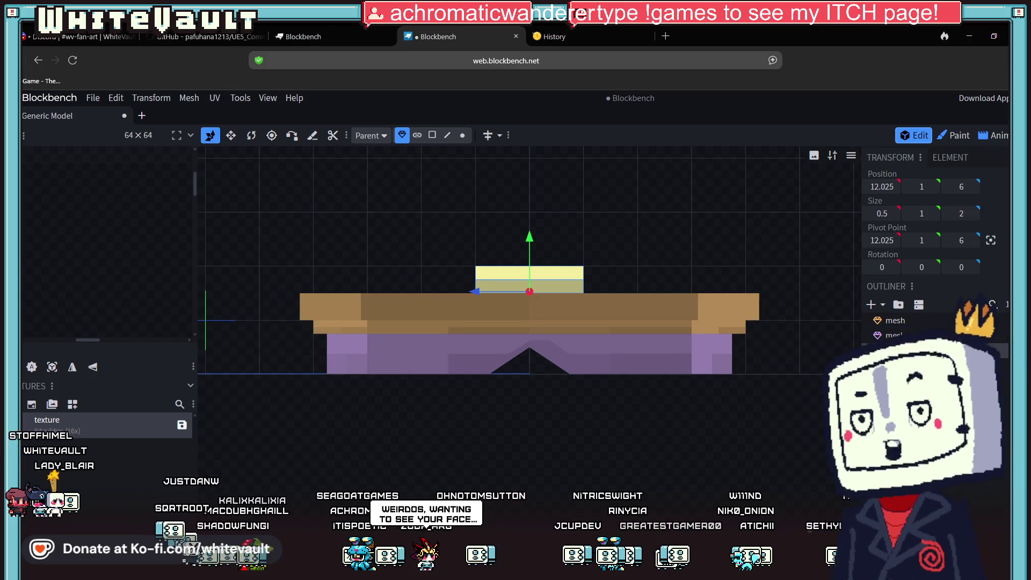
{"action": "left_click_drag", "start_coordinate": [704, 428], "coordinate": [708, 391]}
{"action": "scroll", "coordinate": [704, 429], "scroll_direction": "down", "scroll_amount": 5}
{"action": "mouse_move", "coordinate": [695, 341]}
{"action": "left_mouse_down"}
{"action": "mouse_move", "coordinate": [632, 472]}
{"action": "mouse_move", "coordinate": [671, 470]}
{"action": "left_mouse_up"}
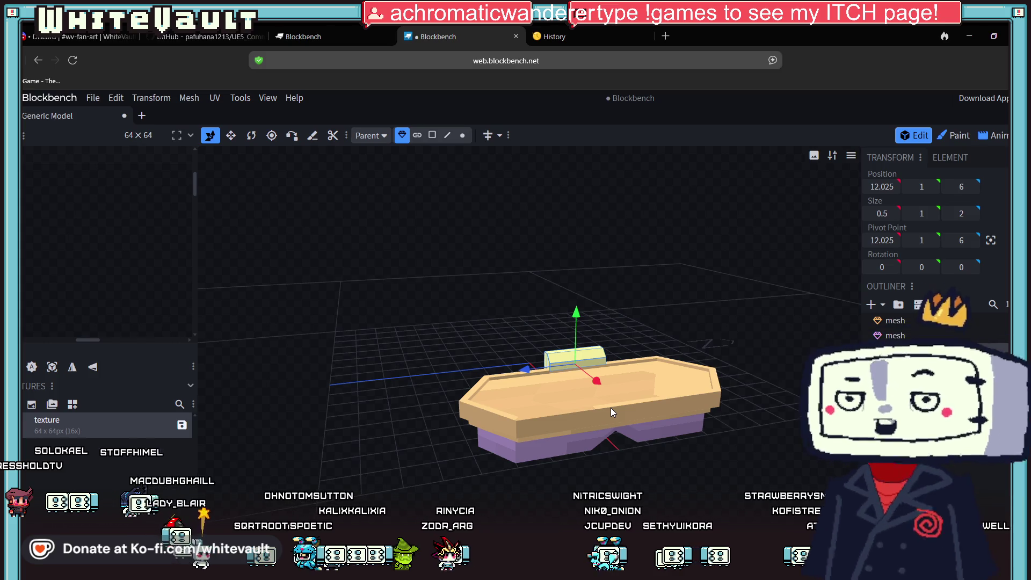
{"action": "left_click", "coordinate": [872, 304]}
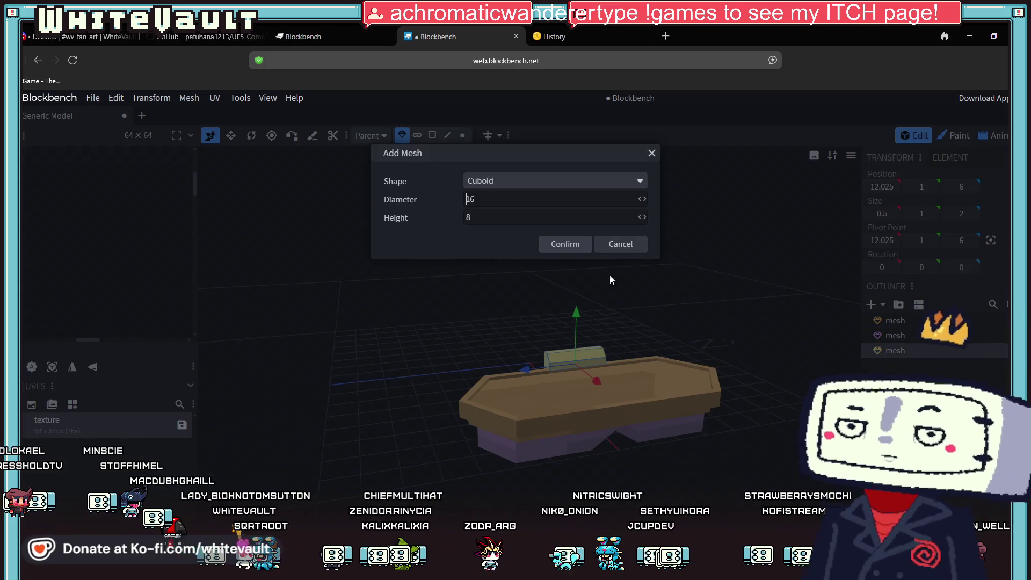
Add a 16×8×16 cuboid mesh to the scene.
{"action": "left_click", "coordinate": [552, 245]}
{"action": "scroll", "coordinate": [592, 317], "scroll_direction": "down", "scroll_amount": 5}
{"action": "left_click_drag", "start_coordinate": [603, 418], "coordinate": [717, 435]}
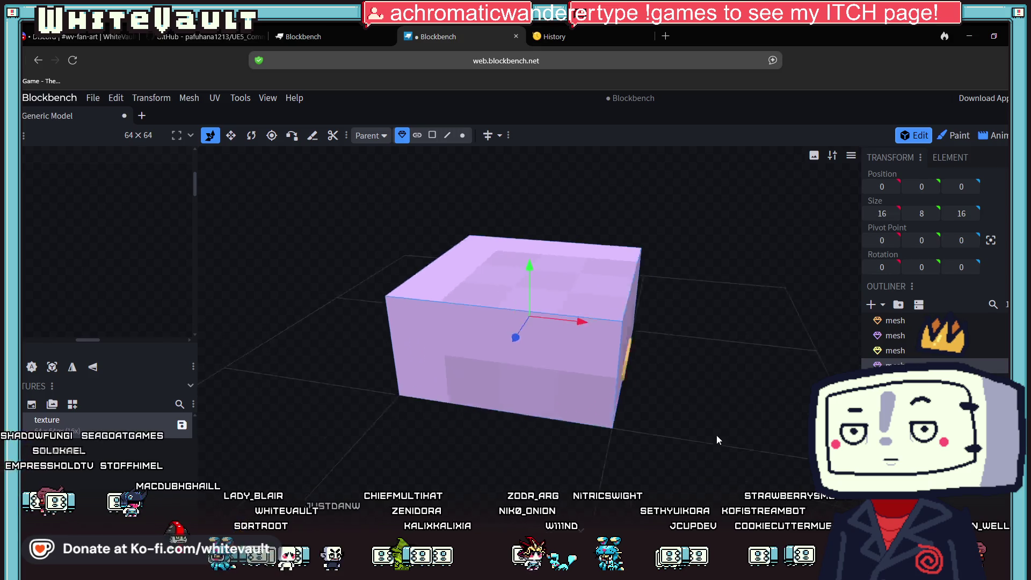
{"action": "left_click_drag", "start_coordinate": [333, 237], "coordinate": [366, 235]}
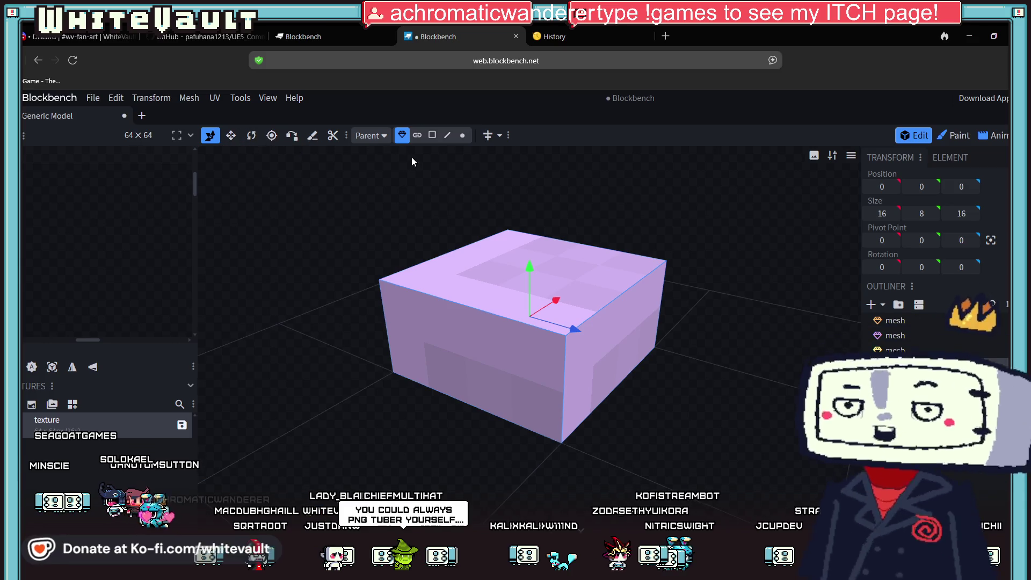
Drag the cuboid's faces to flatten it into a thin 0.25-wide strip.
{"action": "left_click", "coordinate": [440, 137]}
{"action": "left_click", "coordinate": [487, 339]}
{"action": "mouse_move", "coordinate": [503, 339]}
{"action": "left_mouse_down"}
{"action": "mouse_move", "coordinate": [592, 285]}
{"action": "mouse_move", "coordinate": [686, 385]}
{"action": "mouse_move", "coordinate": [545, 337]}
{"action": "mouse_move", "coordinate": [589, 279]}
{"action": "mouse_move", "coordinate": [581, 272]}
{"action": "mouse_move", "coordinate": [586, 314]}
{"action": "mouse_move", "coordinate": [584, 281]}
{"action": "left_mouse_up"}
{"action": "mouse_move", "coordinate": [629, 420]}
{"action": "left_mouse_down"}
{"action": "mouse_move", "coordinate": [628, 428]}
{"action": "mouse_move", "coordinate": [620, 416]}
{"action": "left_mouse_up"}
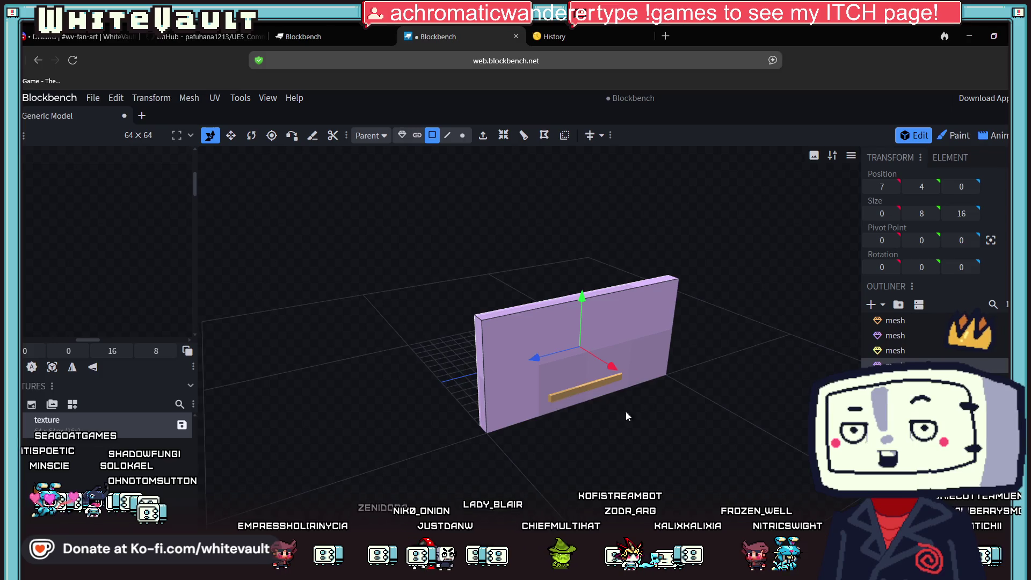
{"action": "scroll", "coordinate": [627, 417], "scroll_direction": "up", "scroll_amount": 3}
{"action": "mouse_move", "coordinate": [640, 246]}
{"action": "left_mouse_down"}
{"action": "mouse_move", "coordinate": [618, 250]}
{"action": "mouse_move", "coordinate": [615, 330]}
{"action": "mouse_move", "coordinate": [626, 359]}
{"action": "left_mouse_up"}
{"action": "mouse_move", "coordinate": [633, 387]}
{"action": "left_mouse_down"}
{"action": "mouse_move", "coordinate": [660, 478]}
{"action": "mouse_move", "coordinate": [703, 456]}
{"action": "mouse_move", "coordinate": [769, 451]}
{"action": "mouse_move", "coordinate": [712, 404]}
{"action": "left_mouse_up"}
{"action": "mouse_move", "coordinate": [730, 338]}
{"action": "left_mouse_down"}
{"action": "mouse_move", "coordinate": [744, 356]}
{"action": "mouse_move", "coordinate": [697, 392]}
{"action": "mouse_move", "coordinate": [666, 367]}
{"action": "mouse_move", "coordinate": [698, 365]}
{"action": "mouse_move", "coordinate": [650, 437]}
{"action": "mouse_move", "coordinate": [668, 462]}
{"action": "mouse_move", "coordinate": [591, 402]}
{"action": "mouse_move", "coordinate": [543, 399]}
{"action": "mouse_move", "coordinate": [700, 362]}
{"action": "left_mouse_up"}
{"action": "mouse_move", "coordinate": [748, 454]}
{"action": "left_mouse_down"}
{"action": "mouse_move", "coordinate": [620, 468]}
{"action": "mouse_move", "coordinate": [595, 441]}
{"action": "mouse_move", "coordinate": [422, 392]}
{"action": "left_mouse_up"}
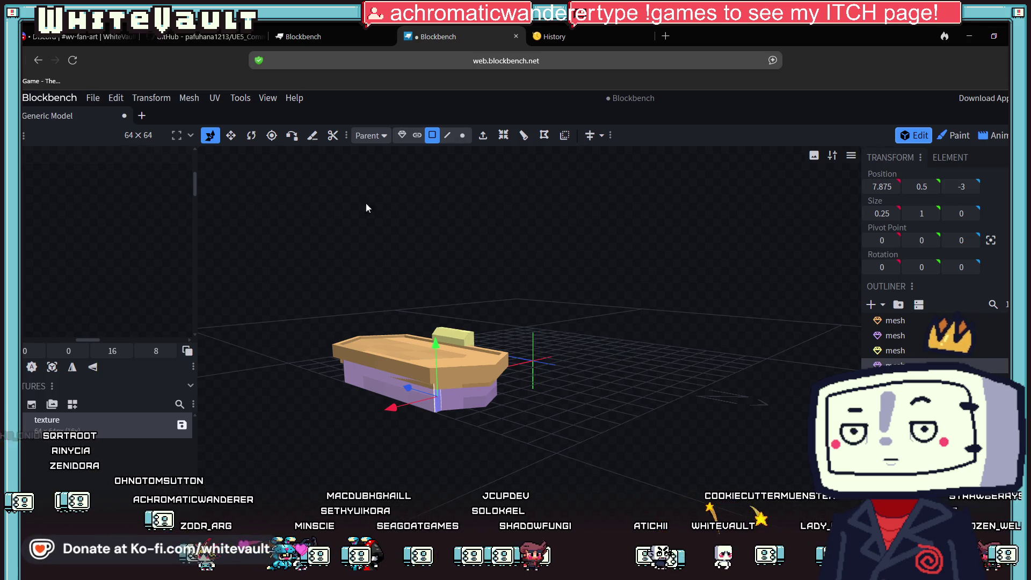
{"action": "left_click", "coordinate": [402, 135]}
Move the strip to X 0.5 and raise it to height 1.
{"action": "scroll", "coordinate": [365, 408], "scroll_direction": "up", "scroll_amount": 3}
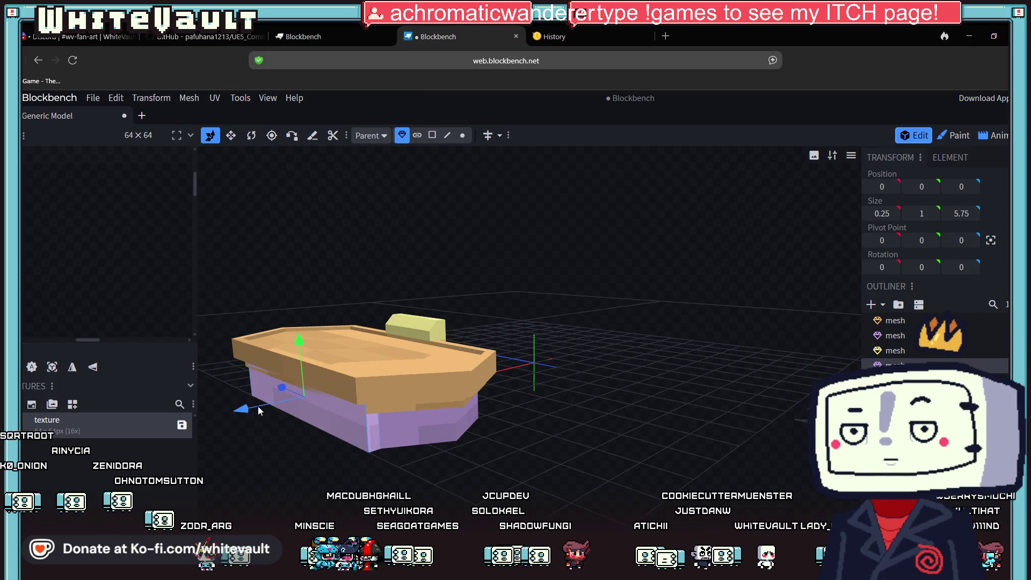
{"action": "left_click_drag", "start_coordinate": [241, 411], "coordinate": [221, 414]}
{"action": "left_click_drag", "start_coordinate": [276, 344], "coordinate": [282, 314]}
{"action": "mouse_move", "coordinate": [334, 440]}
{"action": "left_mouse_down"}
{"action": "mouse_move", "coordinate": [399, 476]}
{"action": "mouse_move", "coordinate": [423, 466]}
{"action": "mouse_move", "coordinate": [505, 476]}
{"action": "mouse_move", "coordinate": [615, 437]}
{"action": "mouse_move", "coordinate": [611, 519]}
{"action": "mouse_move", "coordinate": [634, 569]}
{"action": "left_mouse_up"}
Lower the strip's face to Y 0.125 to make a narrow band.
{"action": "left_click", "coordinate": [433, 134]}
{"action": "left_click", "coordinate": [673, 411]}
{"action": "mouse_move", "coordinate": [674, 411]}
{"action": "left_mouse_down"}
{"action": "mouse_move", "coordinate": [750, 462]}
{"action": "mouse_move", "coordinate": [627, 311]}
{"action": "mouse_move", "coordinate": [610, 320]}
{"action": "mouse_move", "coordinate": [609, 341]}
{"action": "left_mouse_up"}
{"action": "left_click_drag", "start_coordinate": [643, 475], "coordinate": [536, 366]}
{"action": "left_click_drag", "start_coordinate": [574, 278], "coordinate": [573, 302]}
{"action": "mouse_move", "coordinate": [591, 425]}
{"action": "left_mouse_down"}
{"action": "mouse_move", "coordinate": [601, 470]}
{"action": "mouse_move", "coordinate": [530, 484]}
{"action": "mouse_move", "coordinate": [559, 476]}
{"action": "mouse_move", "coordinate": [546, 459]}
{"action": "mouse_move", "coordinate": [516, 471]}
{"action": "mouse_move", "coordinate": [528, 470]}
{"action": "left_mouse_up"}
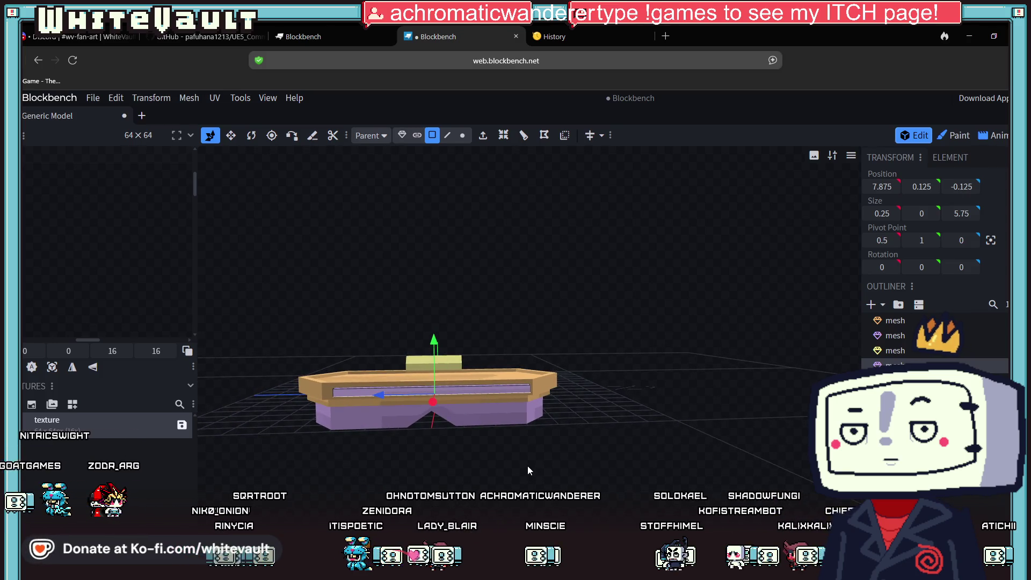
Check the model in front orthographic view, then deselect it in Object mode.
{"action": "mouse_move", "coordinate": [630, 345]}
{"action": "left_mouse_down"}
{"action": "mouse_move", "coordinate": [715, 395]}
{"action": "mouse_move", "coordinate": [755, 395]}
{"action": "left_mouse_up"}
{"action": "key", "text": "KP_1"}
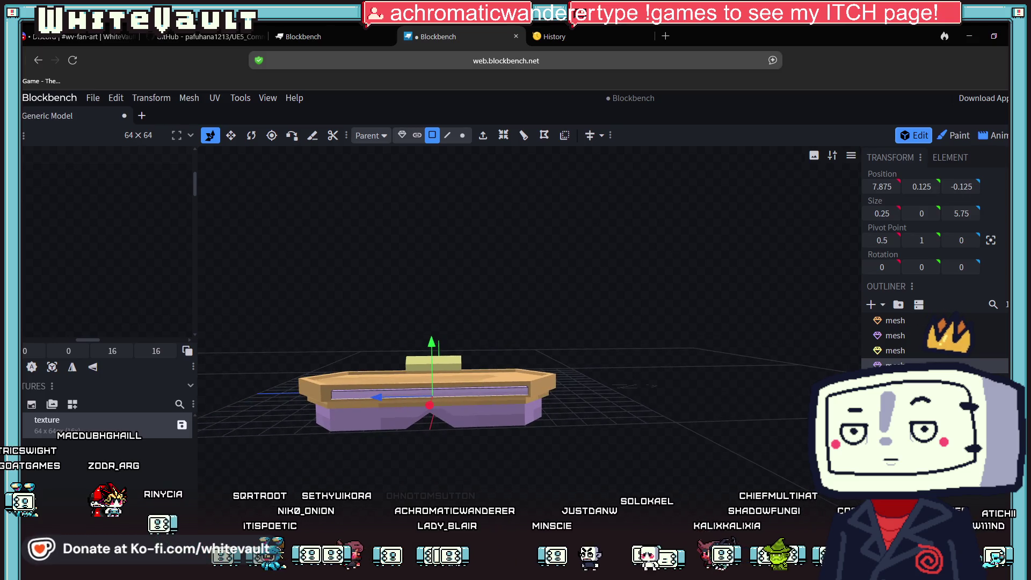
{"action": "key", "text": "KP_5"}
{"action": "left_click_drag", "start_coordinate": [755, 442], "coordinate": [756, 442]}
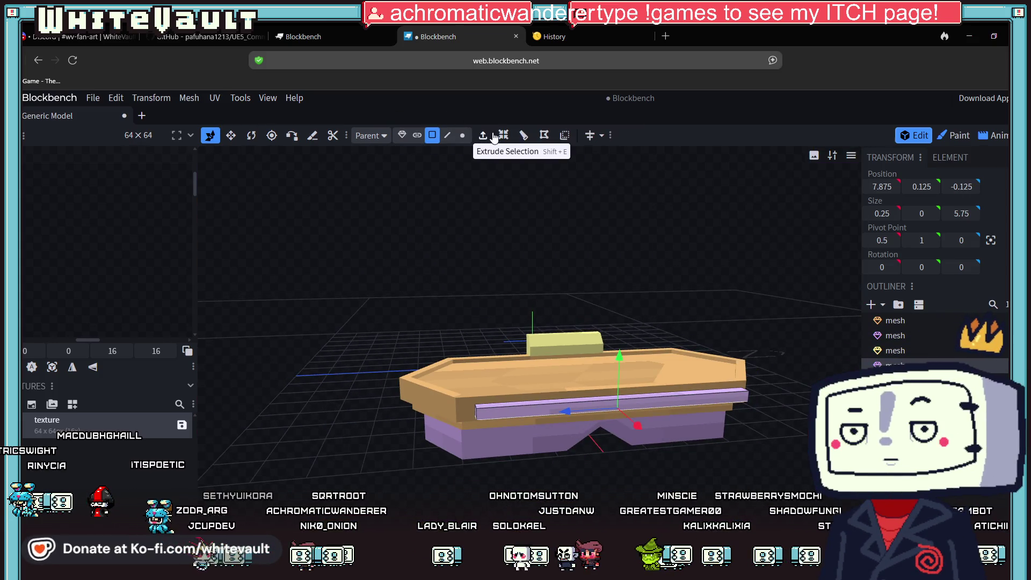
{"action": "left_click", "coordinate": [402, 135]}
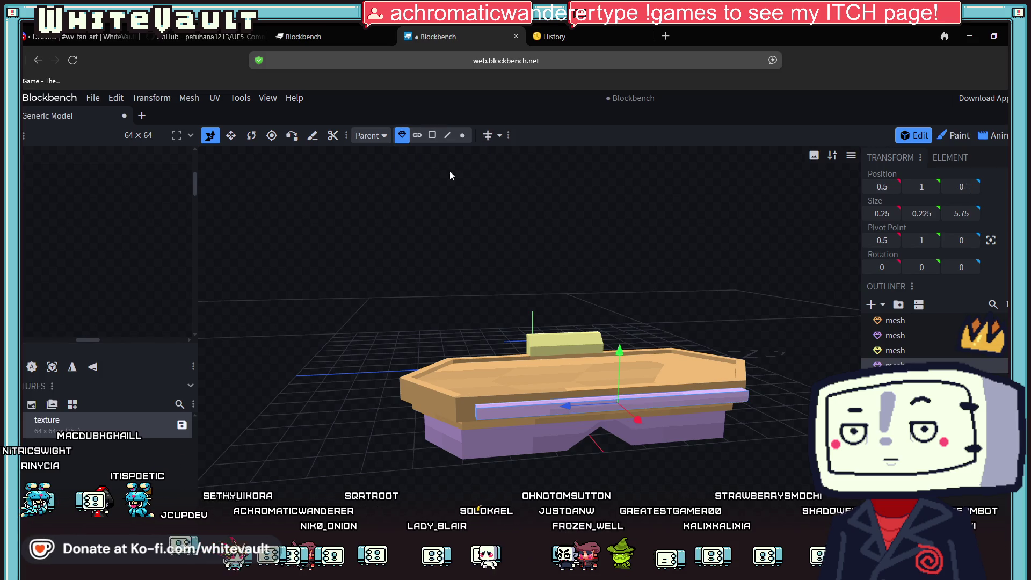
{"action": "left_click", "coordinate": [527, 249]}
{"action": "left_click_drag", "start_coordinate": [624, 474], "coordinate": [612, 508]}
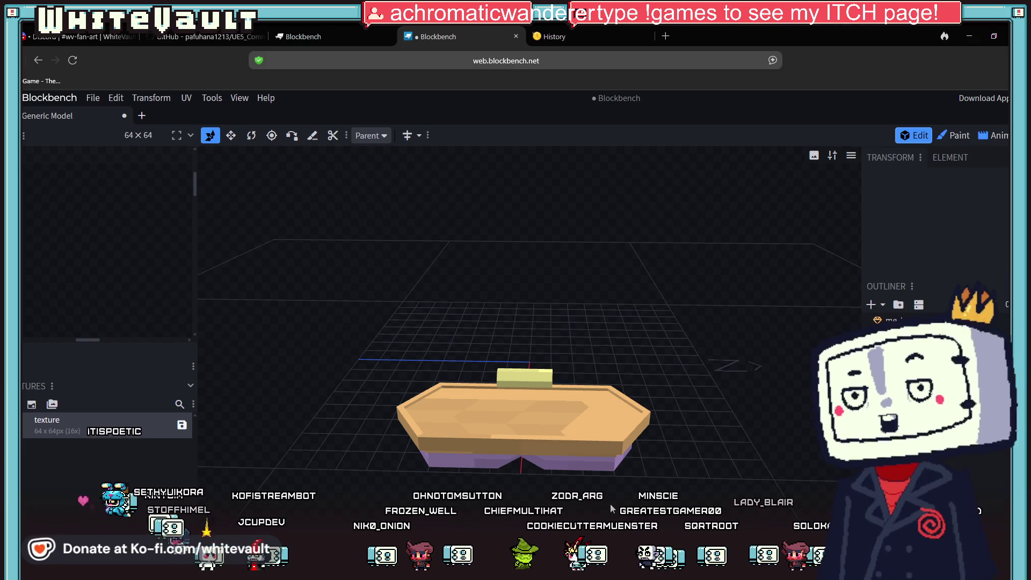
Select the table meshes and save the current texture as a PNG.
{"action": "mouse_move", "coordinate": [612, 509]}
{"action": "left_mouse_down"}
{"action": "mouse_move", "coordinate": [698, 498]}
{"action": "mouse_move", "coordinate": [708, 487]}
{"action": "mouse_move", "coordinate": [652, 419]}
{"action": "left_mouse_up"}
{"action": "left_click", "coordinate": [650, 414]}
{"action": "left_click", "coordinate": [567, 348], "text": "shift"}
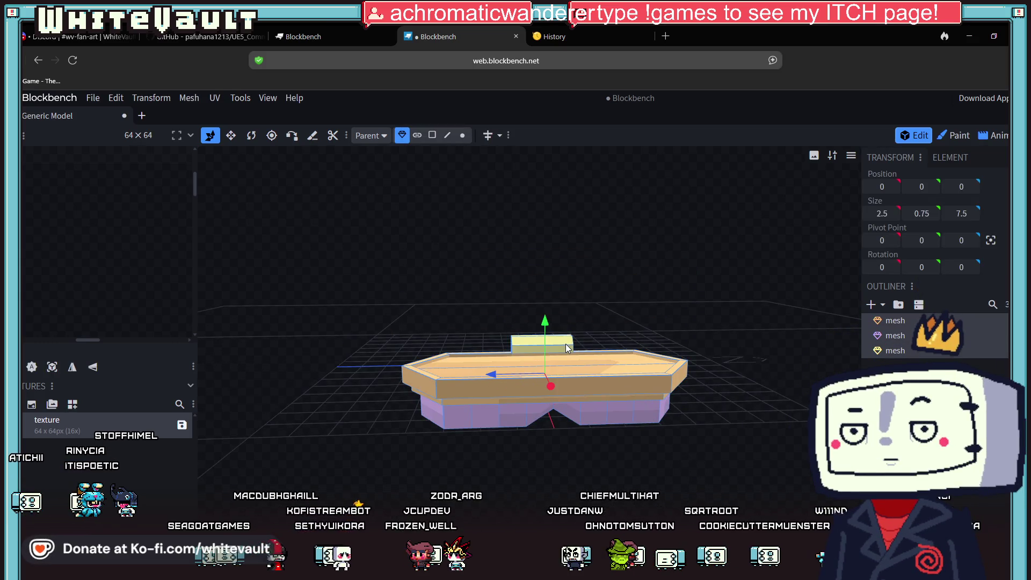
{"action": "left_click", "coordinate": [179, 425]}
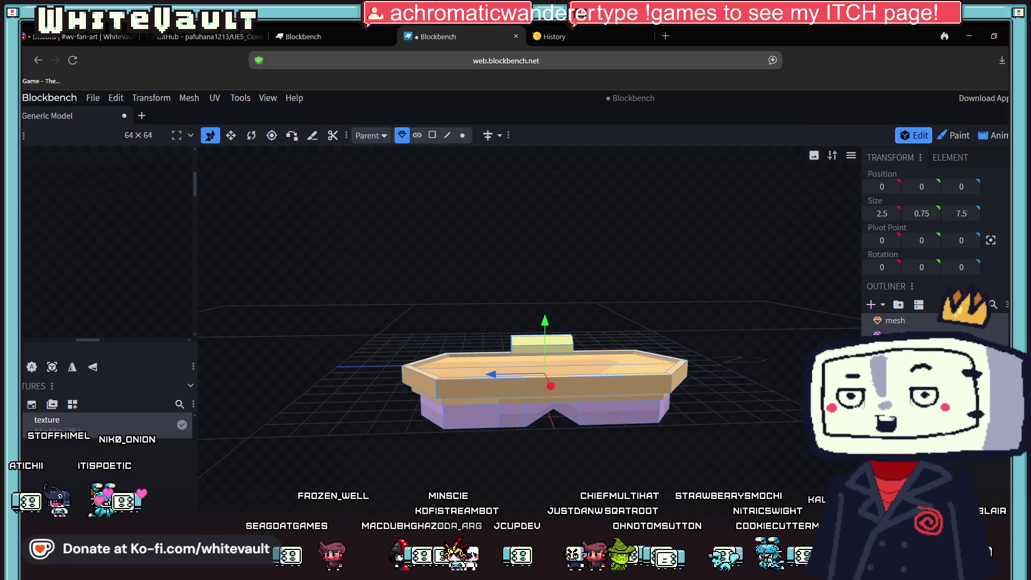
Merge the table parts into one mesh and move it to X -6.
{"action": "right_click", "coordinate": [900, 321]}
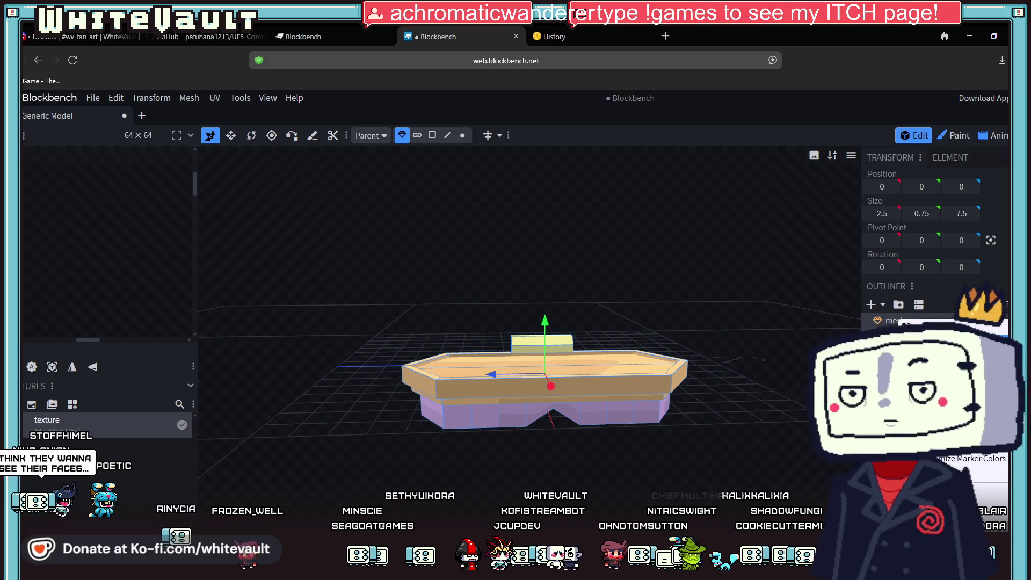
{"action": "left_click", "coordinate": [956, 344]}
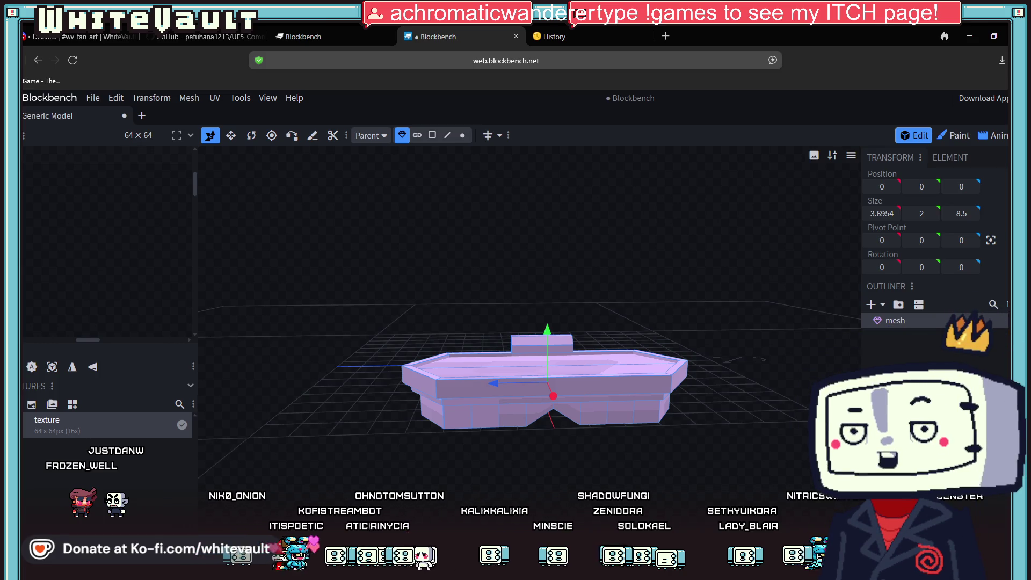
{"action": "left_click_drag", "start_coordinate": [745, 480], "coordinate": [671, 468]}
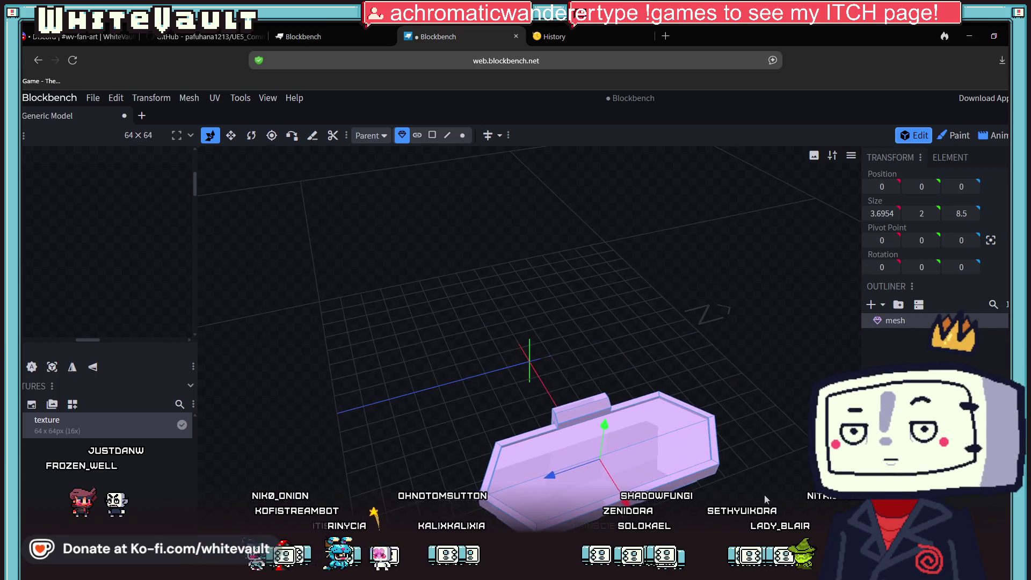
{"action": "mouse_move", "coordinate": [609, 464]}
{"action": "left_mouse_down"}
{"action": "mouse_move", "coordinate": [546, 373]}
{"action": "mouse_move", "coordinate": [624, 415]}
{"action": "mouse_move", "coordinate": [609, 404]}
{"action": "mouse_move", "coordinate": [614, 433]}
{"action": "left_mouse_up"}
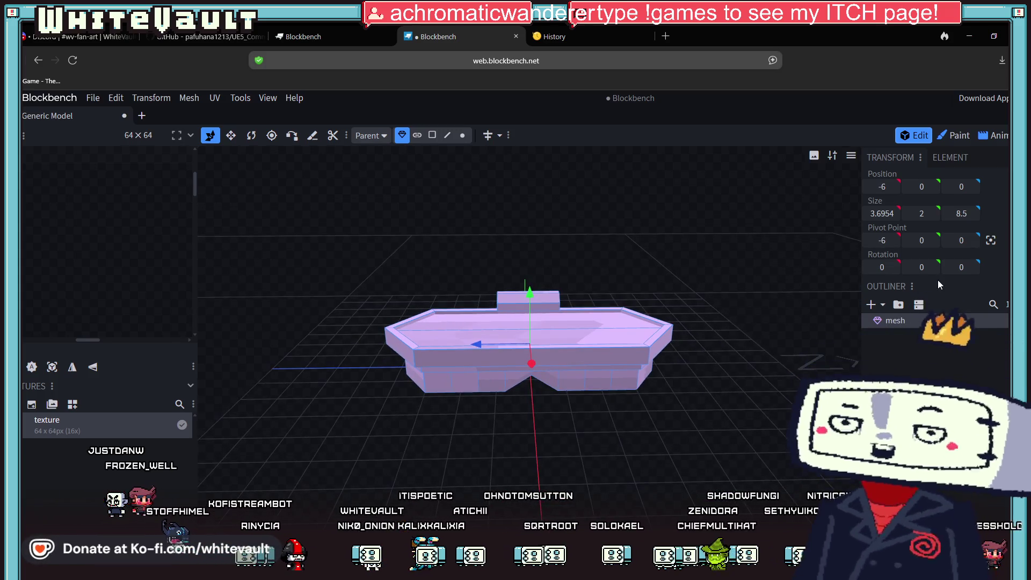
{"action": "left_click", "coordinate": [954, 136]}
Create a new 512×512 texture named 'Tble' at 256x pixel density.
{"action": "left_click_drag", "start_coordinate": [561, 408], "coordinate": [574, 526]}
{"action": "scroll", "coordinate": [574, 526], "scroll_direction": "up", "scroll_amount": 3}
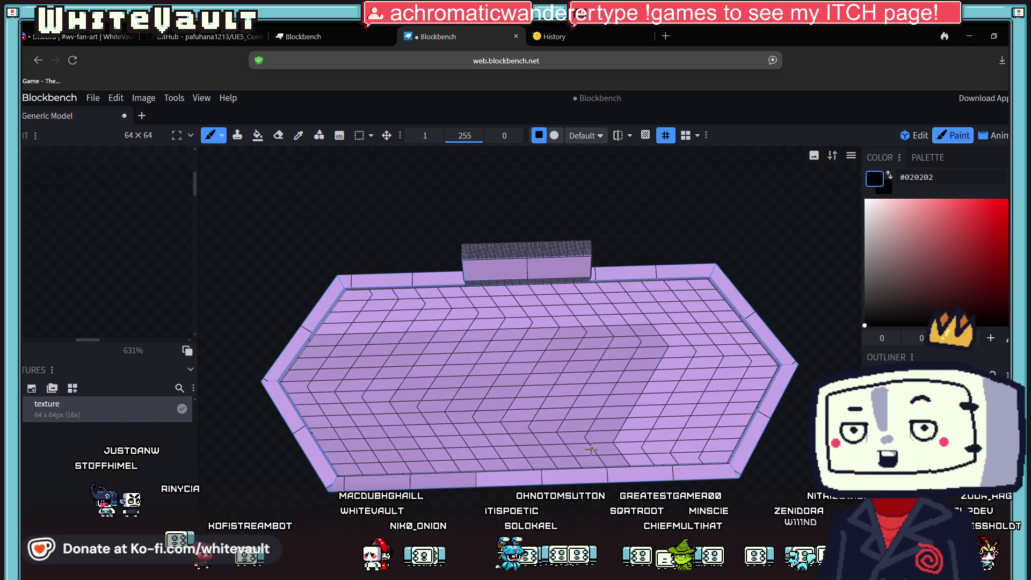
{"action": "scroll", "coordinate": [605, 437], "scroll_direction": "down", "scroll_amount": 3}
{"action": "mouse_move", "coordinate": [606, 473]}
{"action": "left_mouse_down"}
{"action": "mouse_move", "coordinate": [606, 417]}
{"action": "mouse_move", "coordinate": [622, 484]}
{"action": "mouse_move", "coordinate": [618, 438]}
{"action": "left_mouse_up"}
{"action": "scroll", "coordinate": [622, 484], "scroll_direction": "up", "scroll_amount": 2}
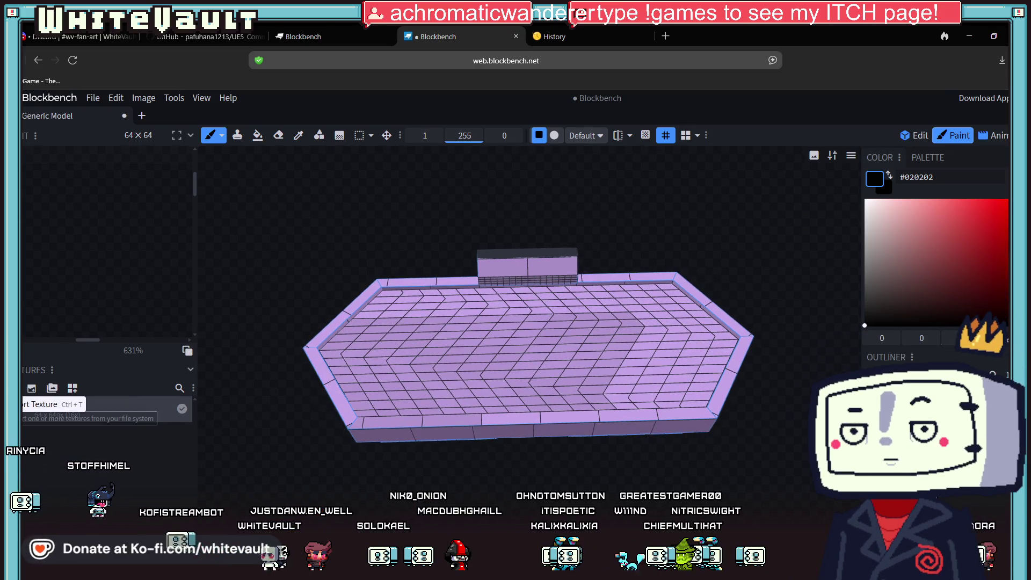
{"action": "left_click", "coordinate": [33, 389]}
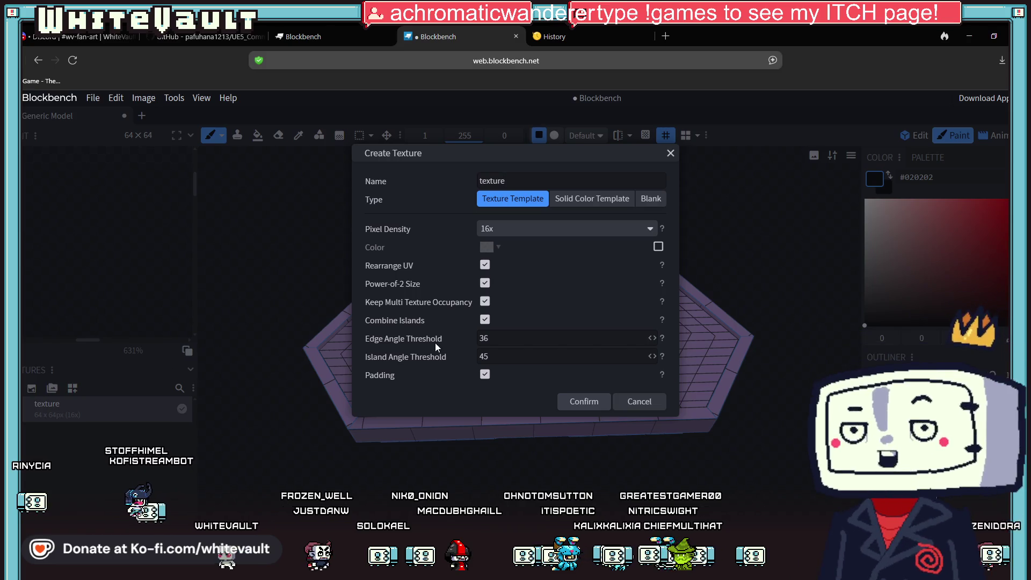
{"action": "left_click_drag", "start_coordinate": [510, 180], "coordinate": [469, 180]}
{"action": "type", "text": "T"}
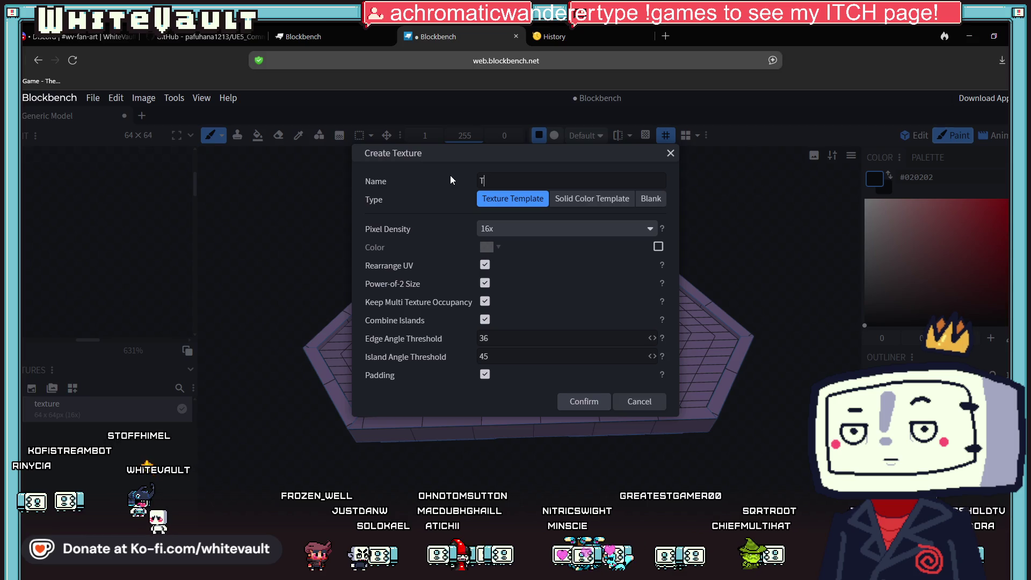
{"action": "type", "text": "ble"}
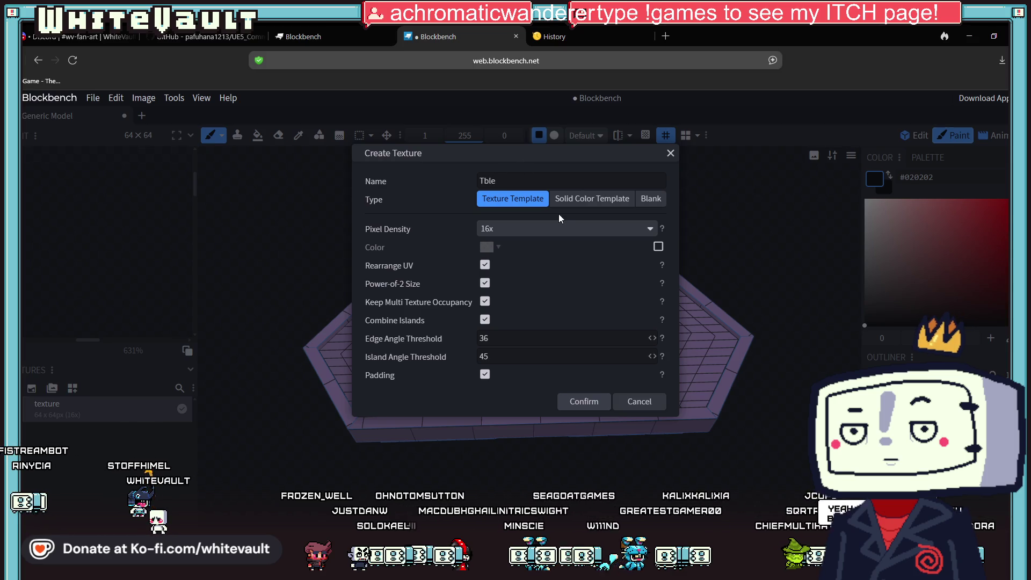
{"action": "left_click", "coordinate": [556, 229]}
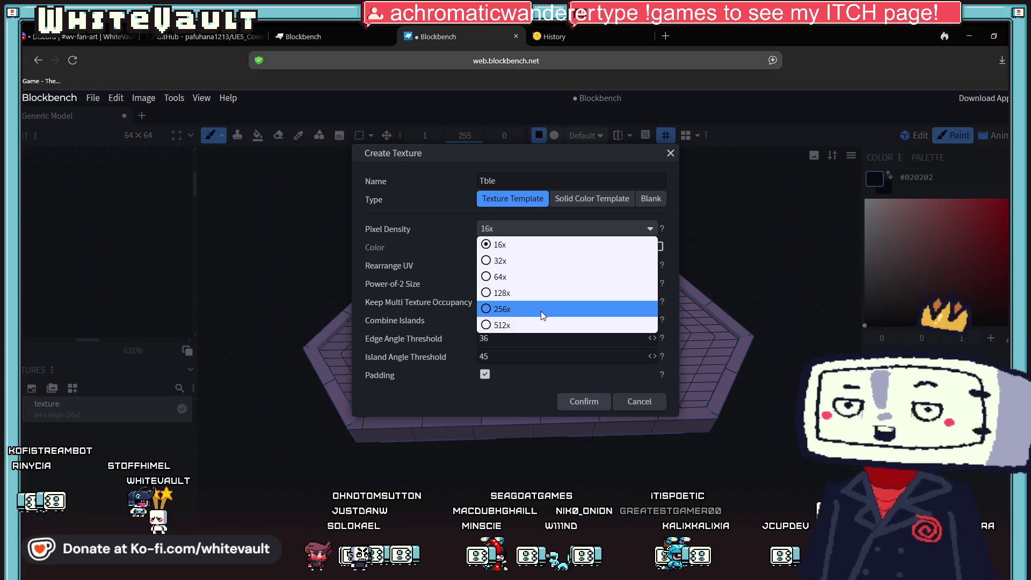
{"action": "left_click", "coordinate": [540, 311]}
{"action": "left_click", "coordinate": [584, 402]}
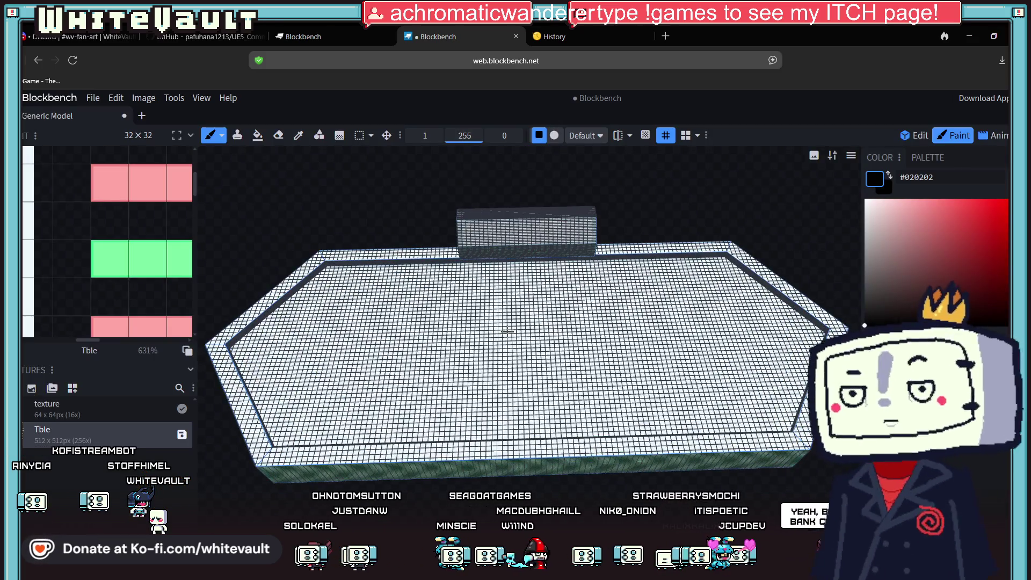
Delete the old texture from the project.
{"action": "scroll", "coordinate": [507, 331], "scroll_direction": "down", "scroll_amount": 3}
{"action": "middle_click_drag", "start_coordinate": [507, 331], "coordinate": [506, 528]}
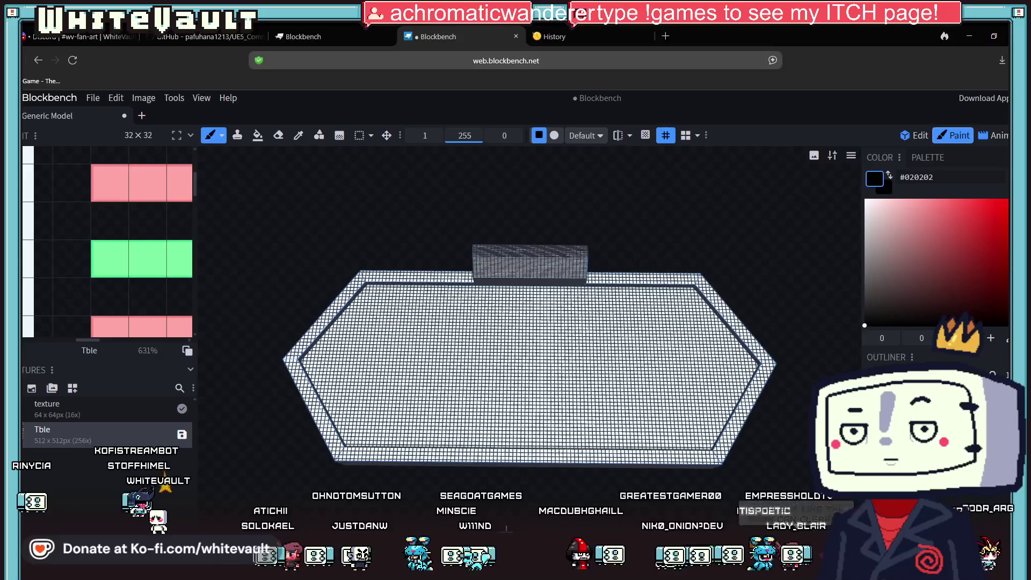
{"action": "scroll", "coordinate": [577, 424], "scroll_direction": "up", "scroll_amount": 3}
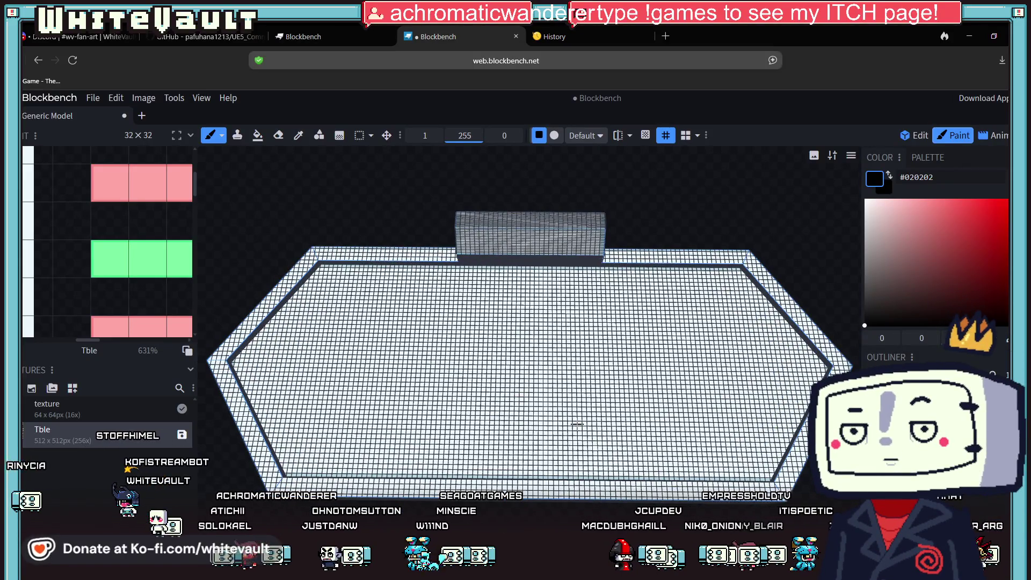
{"action": "scroll", "coordinate": [594, 225], "scroll_direction": "down", "scroll_amount": 3}
{"action": "middle_click_drag", "start_coordinate": [594, 226], "coordinate": [597, 244]}
{"action": "scroll", "coordinate": [597, 245], "scroll_direction": "up", "scroll_amount": 5}
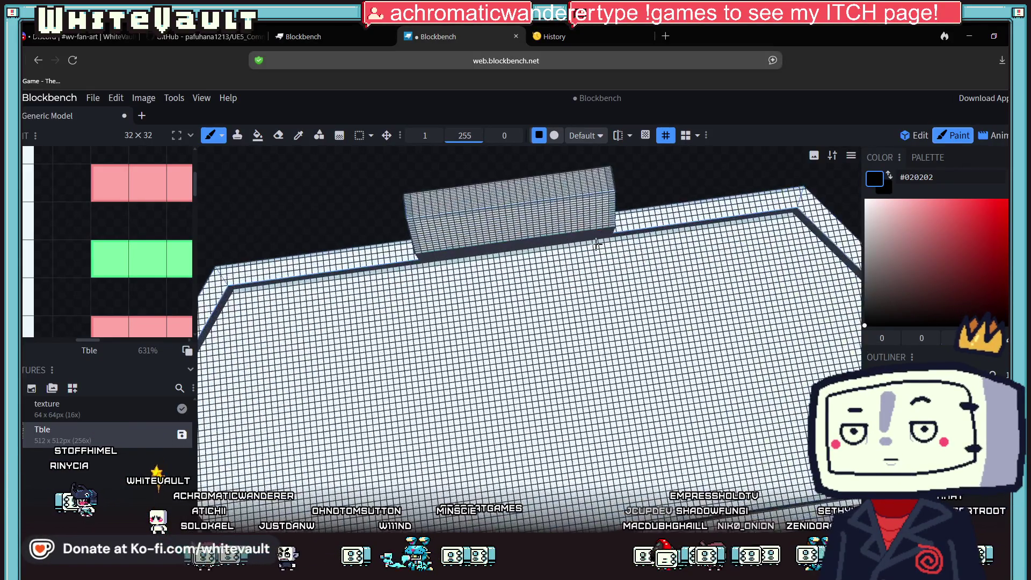
{"action": "scroll", "coordinate": [387, 179], "scroll_direction": "down", "scroll_amount": 4}
{"action": "mouse_move", "coordinate": [590, 501]}
{"action": "middle_mouse_down"}
{"action": "mouse_move", "coordinate": [684, 462]}
{"action": "mouse_move", "coordinate": [728, 463]}
{"action": "mouse_move", "coordinate": [675, 417]}
{"action": "mouse_move", "coordinate": [682, 428]}
{"action": "middle_mouse_up"}
{"action": "scroll", "coordinate": [592, 416], "scroll_direction": "down", "scroll_amount": 3}
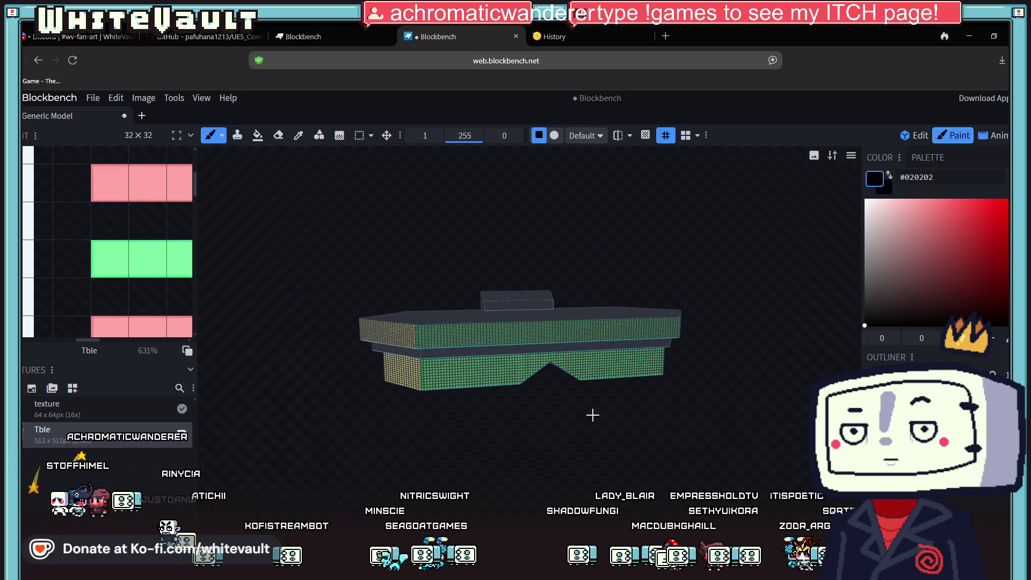
{"action": "right_click", "coordinate": [128, 409]}
{"action": "left_click", "coordinate": [192, 384]}
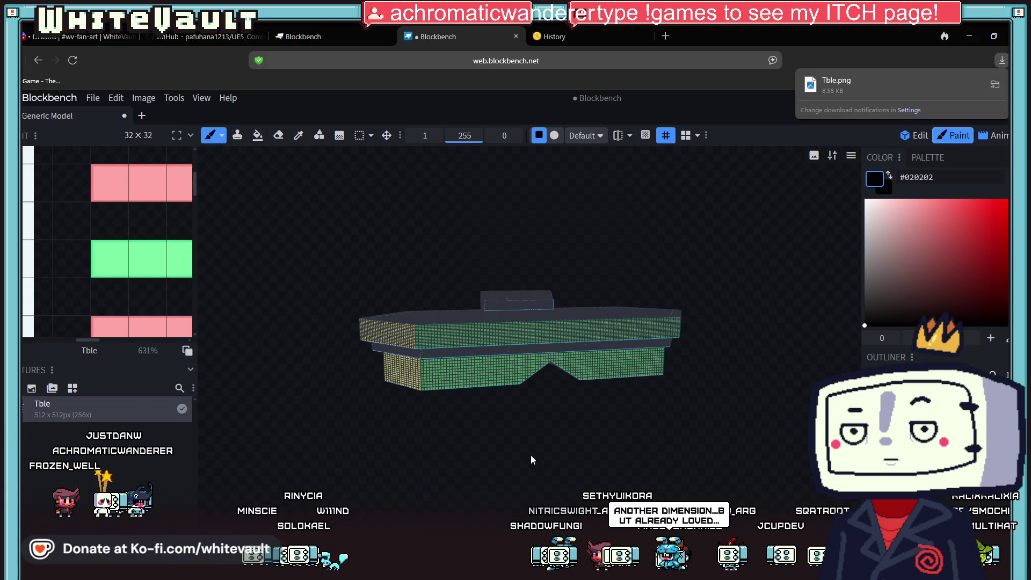
Paint a black stroke along the table's zigzag front face.
{"action": "mouse_move", "coordinate": [562, 458]}
{"action": "left_mouse_down"}
{"action": "mouse_move", "coordinate": [555, 503]}
{"action": "mouse_move", "coordinate": [537, 484]}
{"action": "mouse_move", "coordinate": [549, 462]}
{"action": "left_mouse_up"}
{"action": "scroll", "coordinate": [539, 468], "scroll_direction": "up", "scroll_amount": 3}
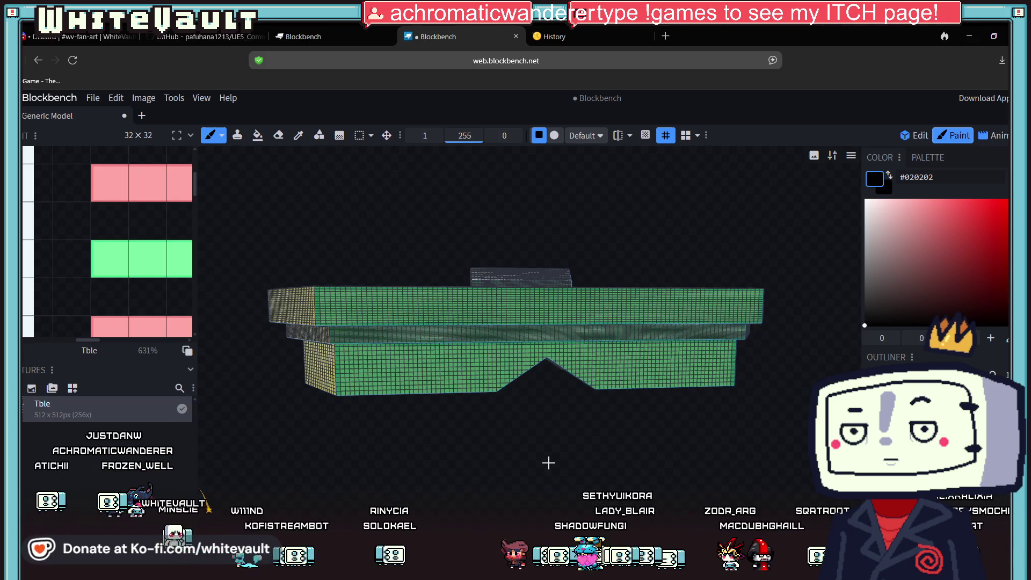
{"action": "scroll", "coordinate": [466, 443], "scroll_direction": "down", "scroll_amount": 2}
{"action": "mouse_move", "coordinate": [409, 370]}
{"action": "left_mouse_down"}
{"action": "mouse_move", "coordinate": [495, 356]}
{"action": "mouse_move", "coordinate": [615, 360]}
{"action": "left_mouse_up"}
{"action": "mouse_move", "coordinate": [507, 438]}
{"action": "left_mouse_down"}
{"action": "mouse_move", "coordinate": [585, 463]}
{"action": "mouse_move", "coordinate": [516, 457]}
{"action": "left_mouse_up"}
{"action": "mouse_move", "coordinate": [513, 347]}
{"action": "left_mouse_down"}
{"action": "mouse_move", "coordinate": [565, 362]}
{"action": "mouse_move", "coordinate": [554, 349]}
{"action": "mouse_move", "coordinate": [574, 319]}
{"action": "left_mouse_up"}
Save the Tble texture as a PNG and check it in the Downloads folder.
{"action": "mouse_move", "coordinate": [645, 429]}
{"action": "left_mouse_down"}
{"action": "mouse_move", "coordinate": [672, 454]}
{"action": "mouse_move", "coordinate": [513, 337]}
{"action": "mouse_move", "coordinate": [631, 449]}
{"action": "mouse_move", "coordinate": [502, 244]}
{"action": "left_mouse_up"}
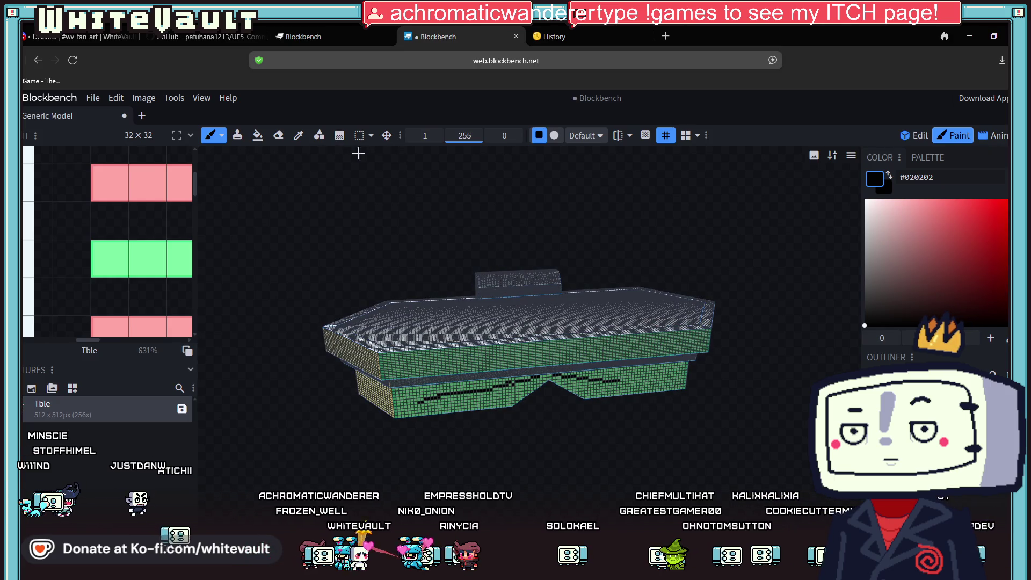
{"action": "left_click", "coordinate": [183, 409]}
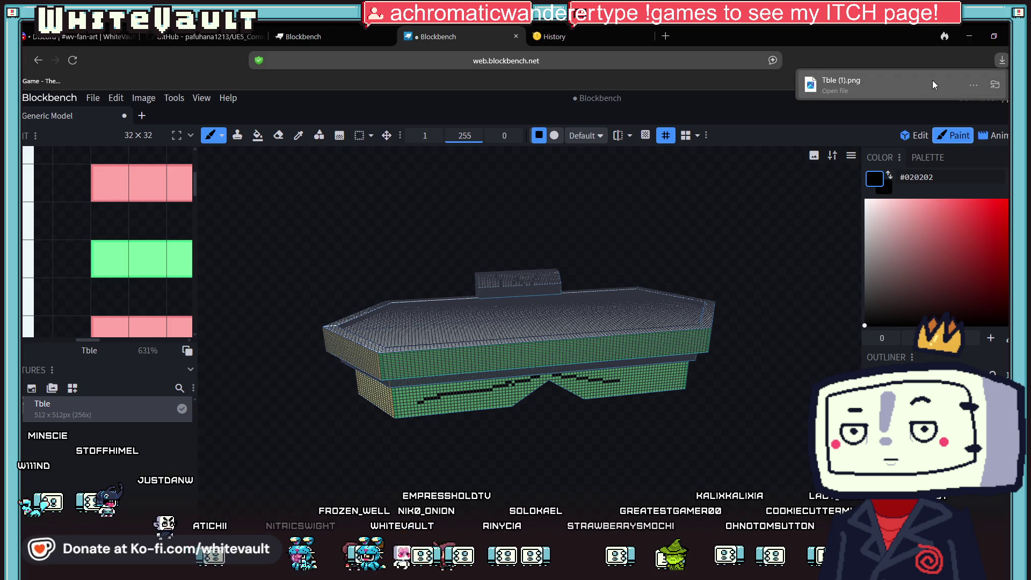
{"action": "left_click", "coordinate": [994, 86]}
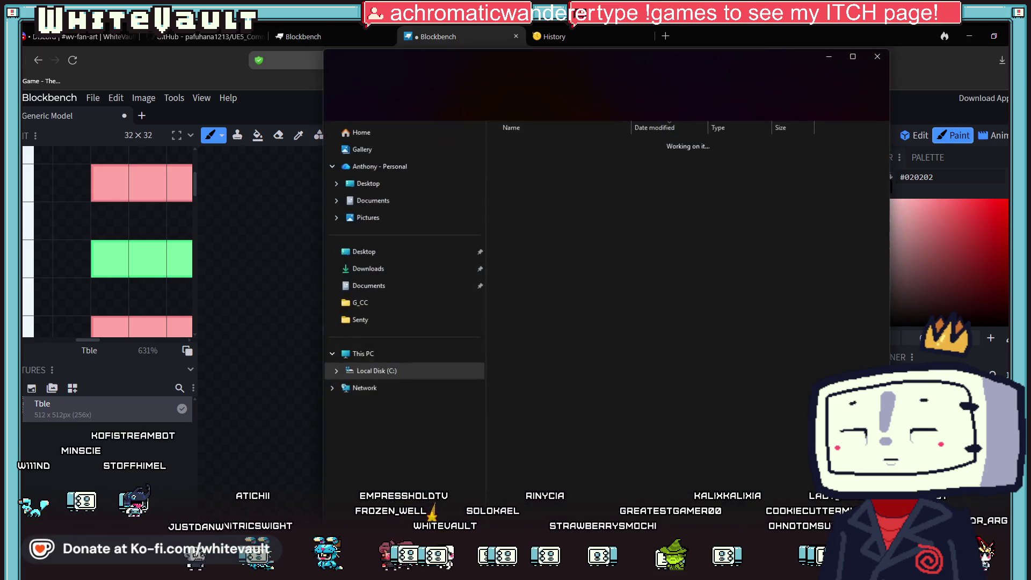
{"action": "left_click", "coordinate": [439, 36]}
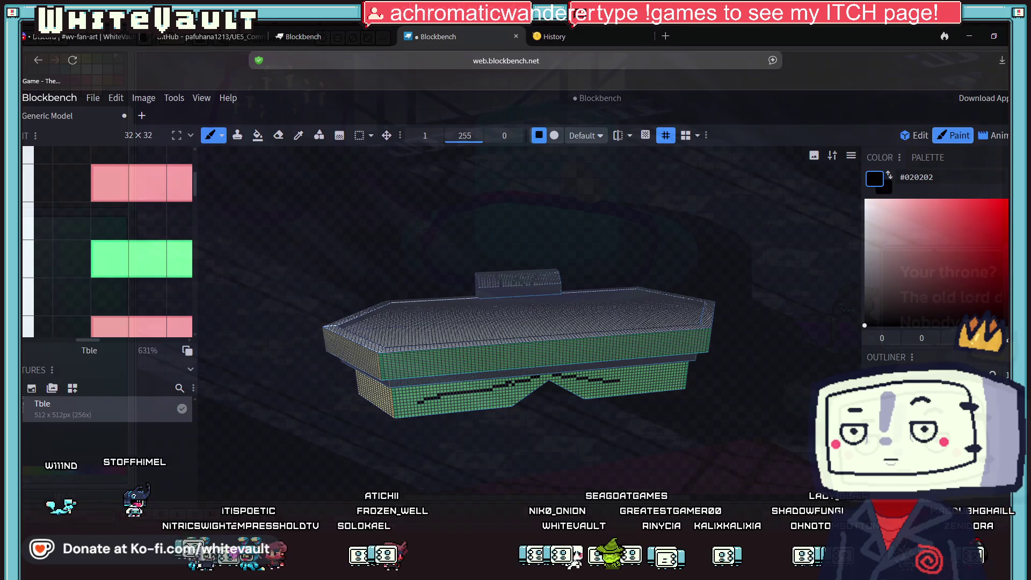
Switch from the browser to Aseprite with Alt+Tab.
{"action": "key", "text": "alt+Tab"}
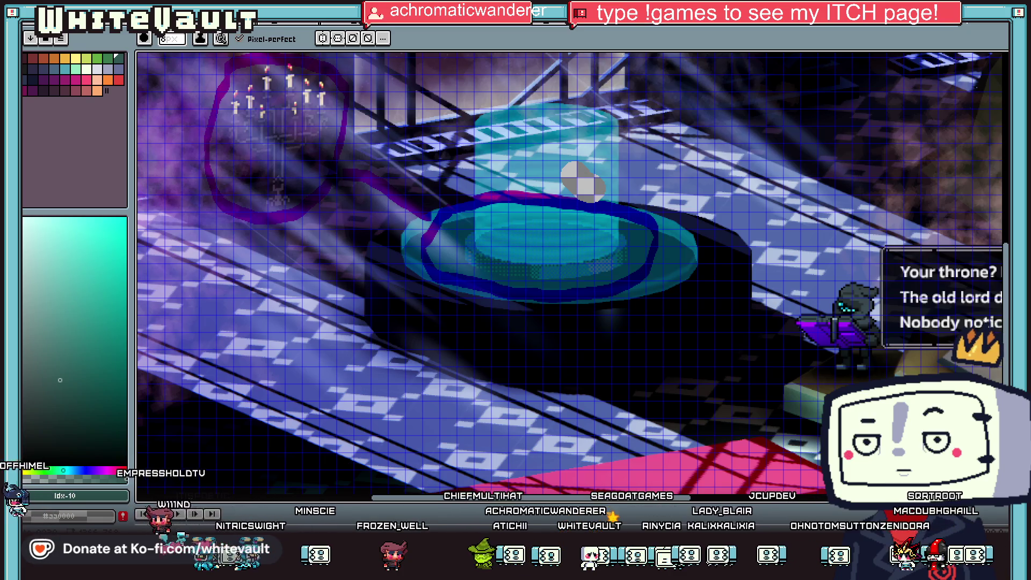
Zoom the canvas in and out over the texture sheet.
{"action": "scroll", "coordinate": [569, 256], "scroll_direction": "down", "scroll_amount": 4}
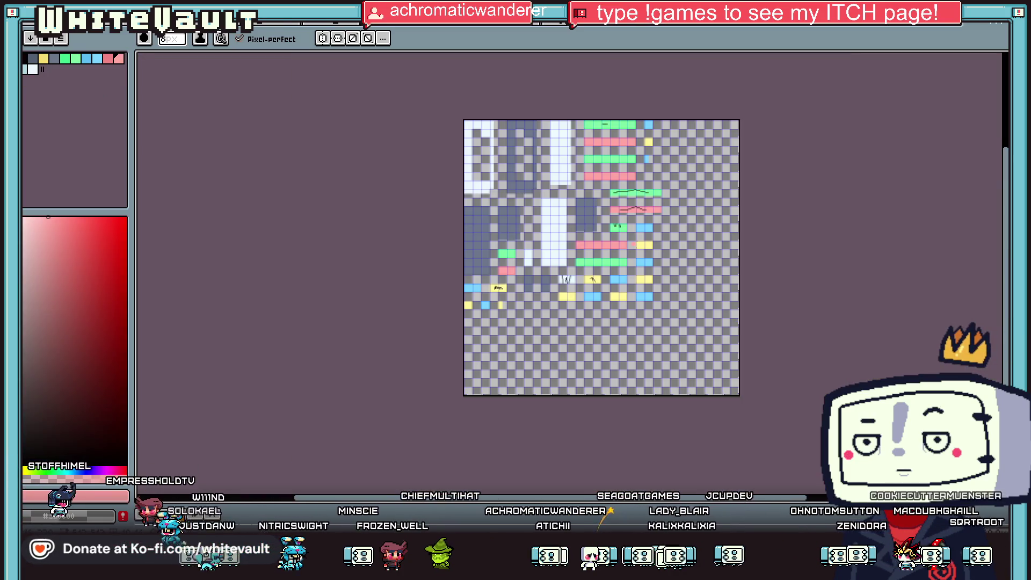
{"action": "scroll", "coordinate": [569, 256], "scroll_direction": "up", "scroll_amount": 2}
{"action": "scroll", "coordinate": [621, 169], "scroll_direction": "up", "scroll_amount": 4}
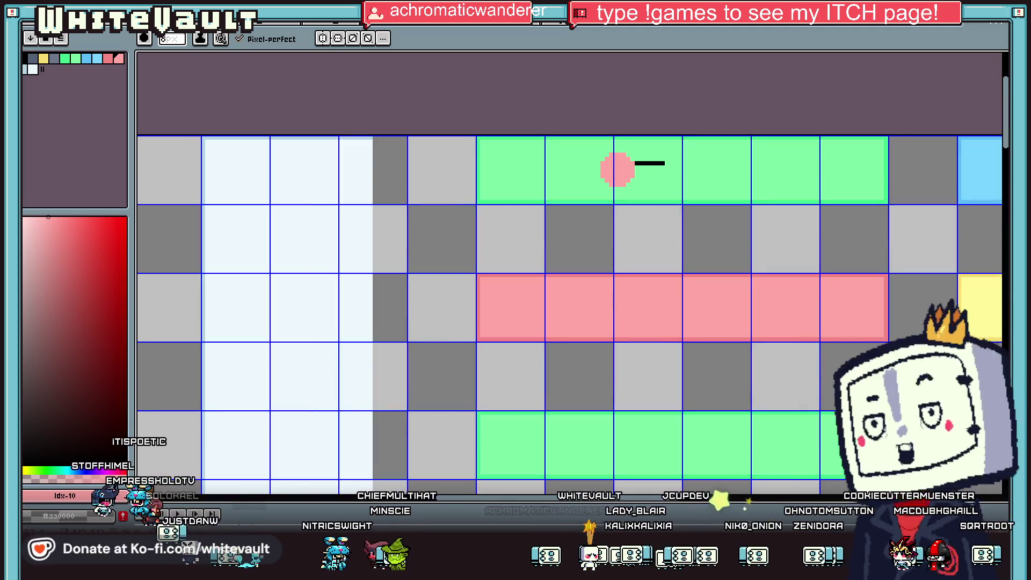
{"action": "scroll", "coordinate": [618, 169], "scroll_direction": "down", "scroll_amount": 7, "text": "ctrl"}
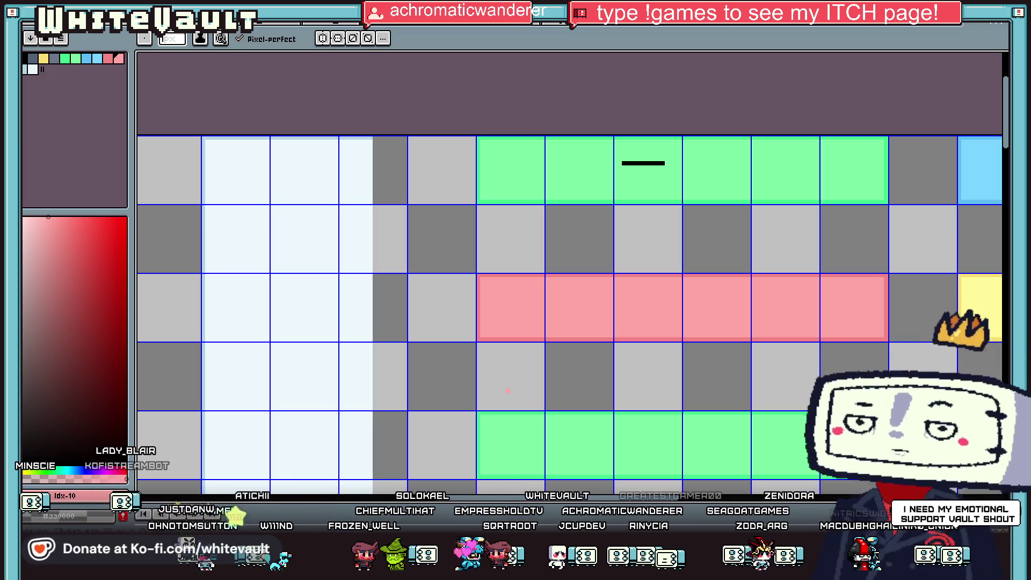
Cycle through the open sprite documents to find the big sprite sheet.
{"action": "key", "text": "ctrl+Tab"}
{"action": "left_click", "coordinate": [204, 29]}
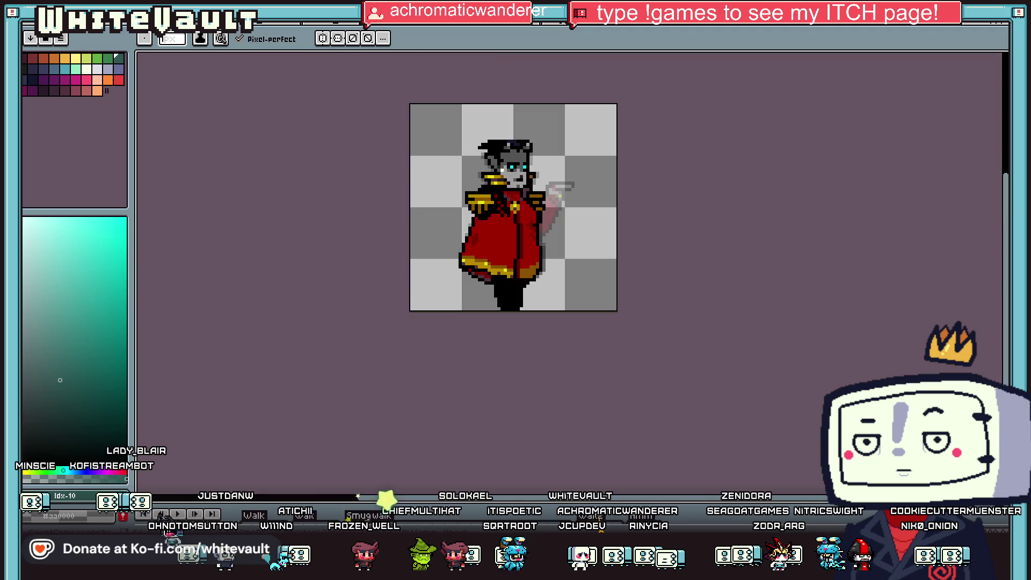
{"action": "left_click", "coordinate": [279, 30]}
{"action": "left_click", "coordinate": [328, 27]}
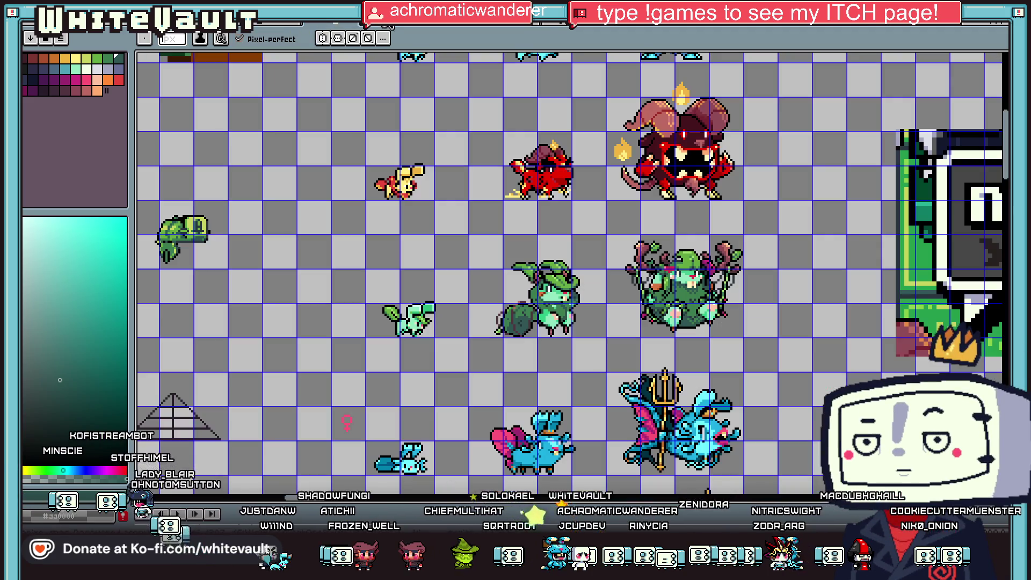
{"action": "left_click", "coordinate": [398, 31]}
{"action": "left_click", "coordinate": [465, 31]}
{"action": "left_click", "coordinate": [531, 31]}
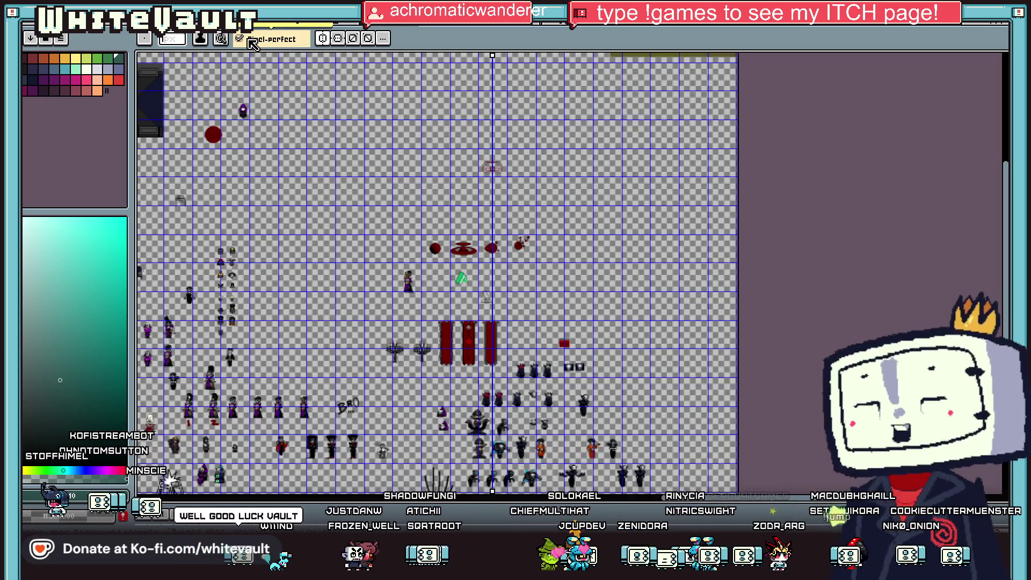
Show the whole wide sprite sheet and pan to its right-hand sprites.
{"action": "left_click", "coordinate": [330, 38]}
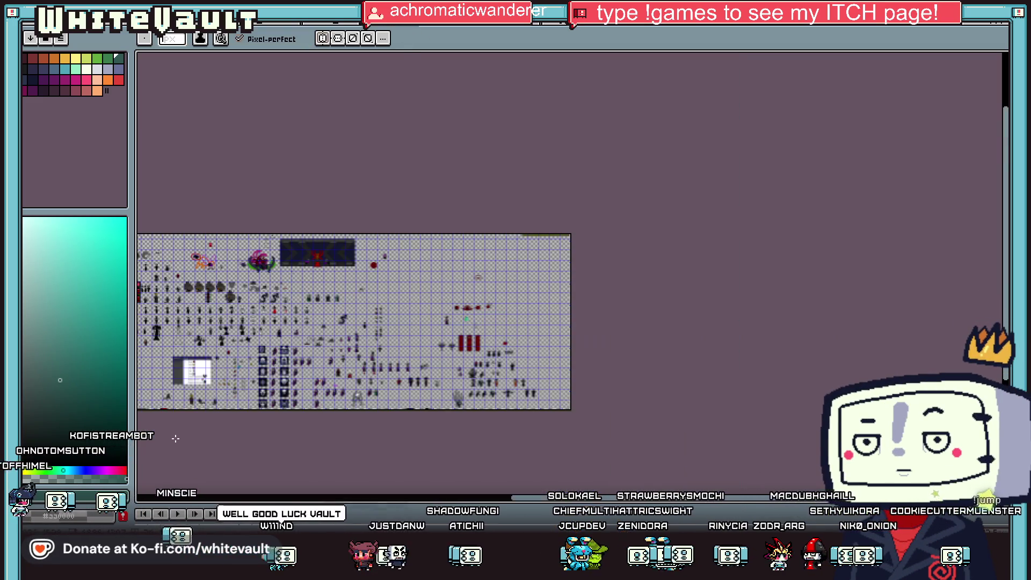
{"action": "scroll", "coordinate": [203, 305], "scroll_direction": "up", "scroll_amount": 3}
{"action": "scroll", "coordinate": [203, 305], "scroll_direction": "up", "scroll_amount": 1}
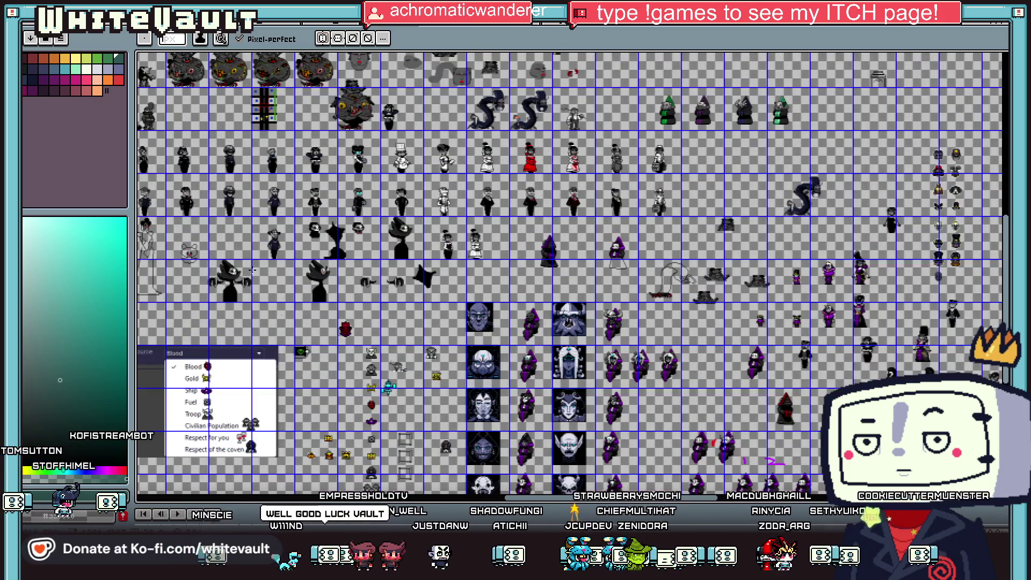
{"action": "scroll", "coordinate": [252, 270], "scroll_direction": "up", "scroll_amount": 1}
{"action": "scroll", "coordinate": [428, 302], "scroll_direction": "down", "scroll_amount": 1}
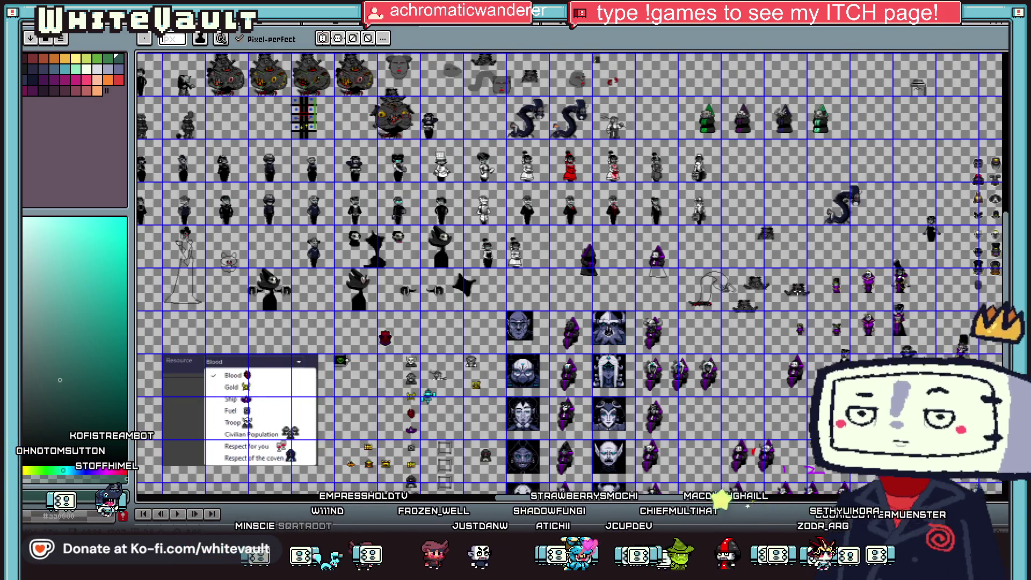
{"action": "scroll", "coordinate": [376, 100], "scroll_direction": "down", "scroll_amount": 3}
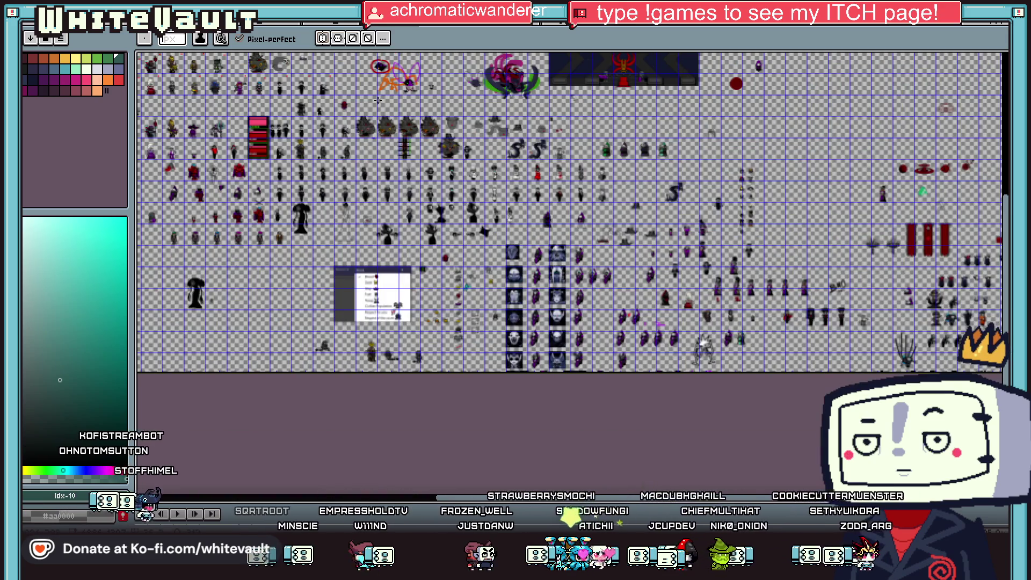
{"action": "scroll", "coordinate": [376, 100], "scroll_direction": "up", "scroll_amount": 3}
{"action": "scroll", "coordinate": [406, 117], "scroll_direction": "up", "scroll_amount": 1}
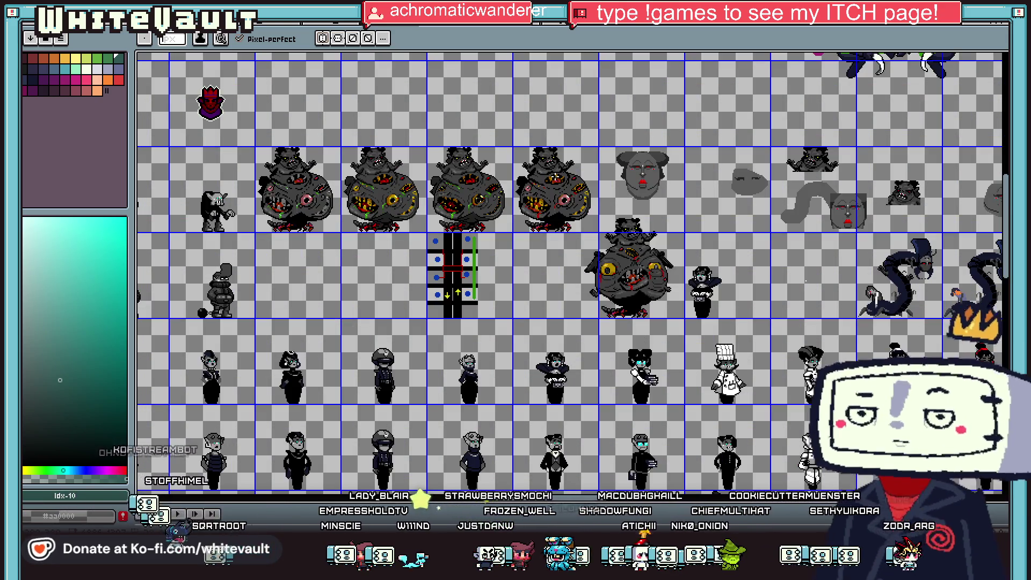
{"action": "scroll", "coordinate": [625, 184], "scroll_direction": "down", "scroll_amount": 1}
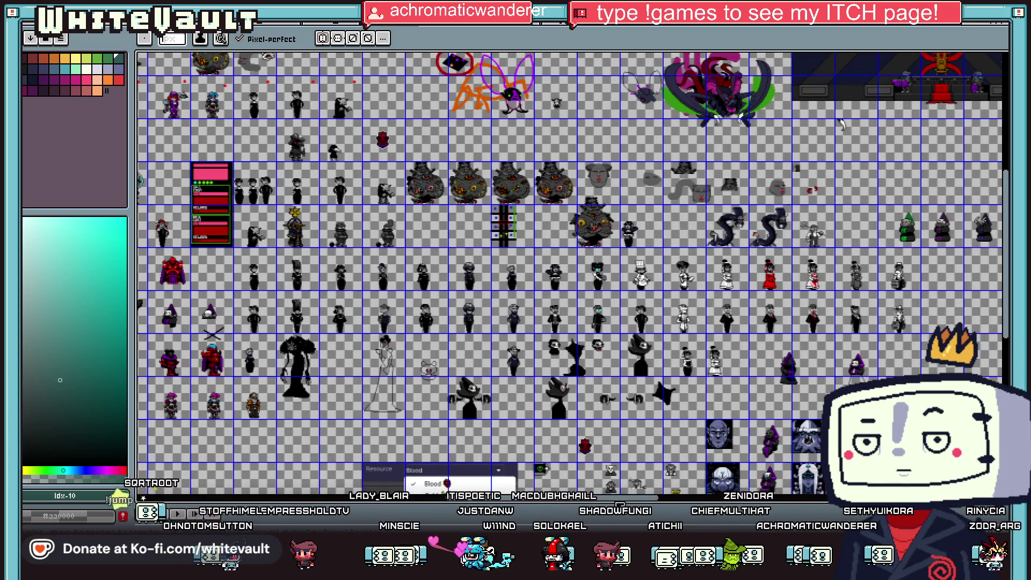
{"action": "left_click_drag", "start_coordinate": [622, 502], "coordinate": [806, 507]}
{"action": "scroll", "coordinate": [458, 333], "scroll_direction": "up", "scroll_amount": 1}
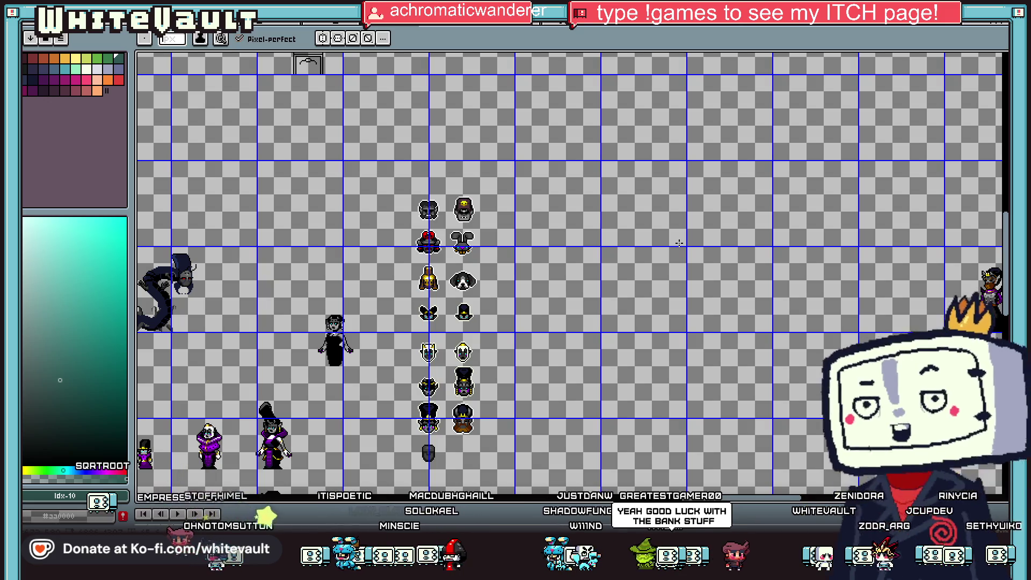
Select the left red banner with the Rectangular Marquee, copy it, and return to the table texture.
{"action": "key", "text": "m"}
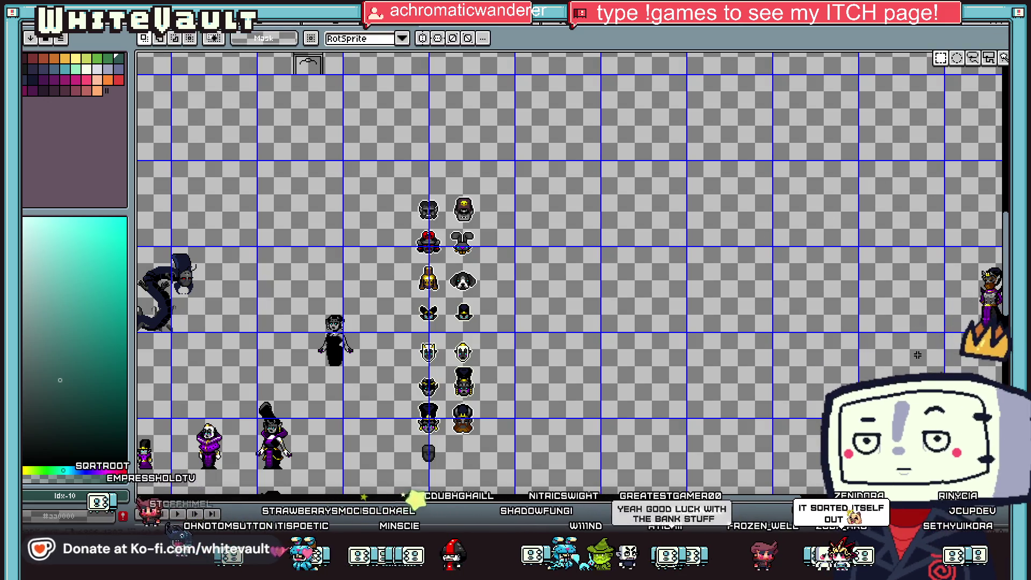
{"action": "scroll", "coordinate": [573, 258], "scroll_direction": "right", "scroll_amount": 5}
{"action": "scroll", "coordinate": [573, 258], "scroll_direction": "right", "scroll_amount": 1}
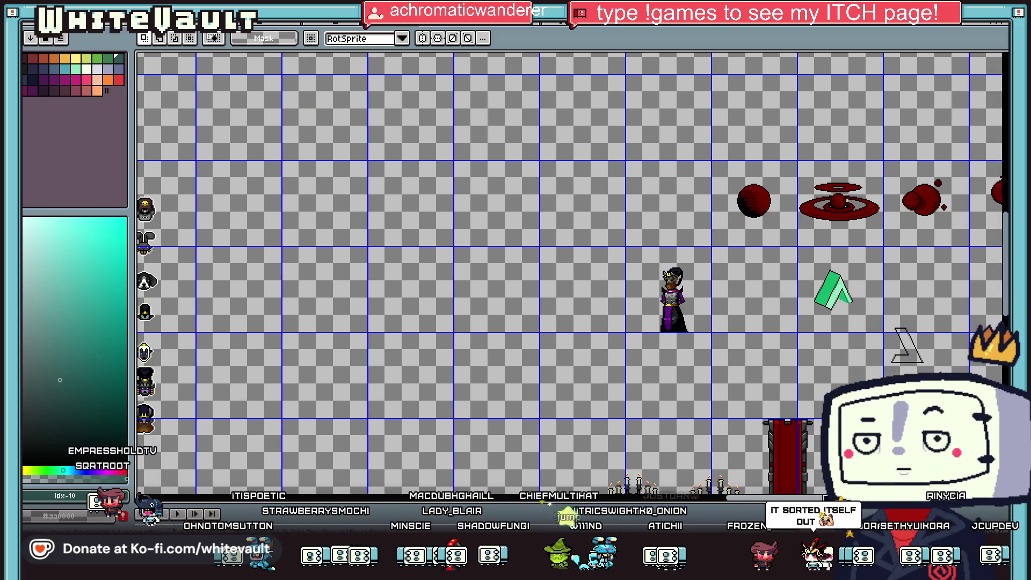
{"action": "scroll", "coordinate": [759, 411], "scroll_direction": "down", "scroll_amount": 3}
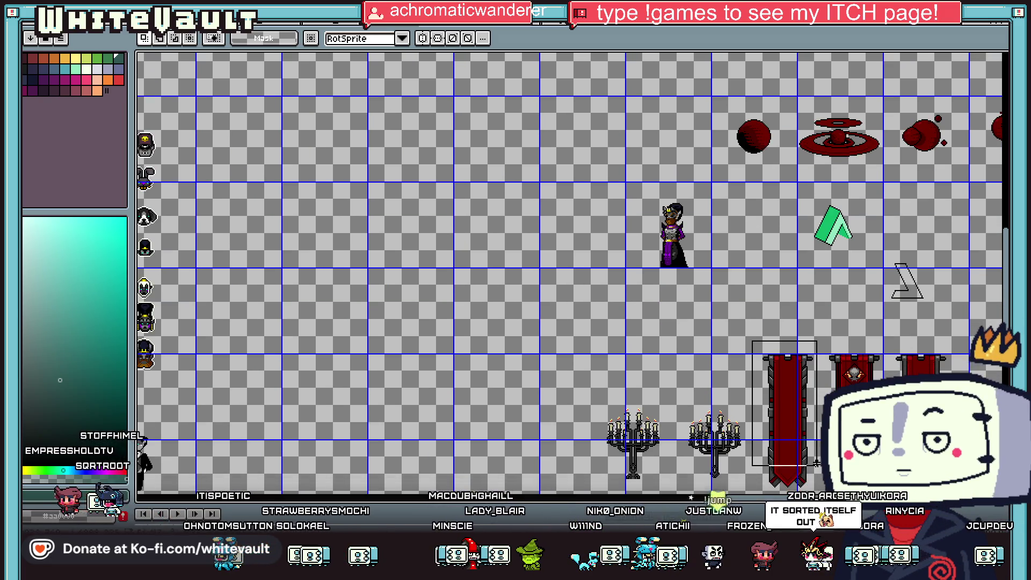
{"action": "left_click_drag", "start_coordinate": [750, 325], "coordinate": [825, 494]}
{"action": "left_click", "coordinate": [847, 337]}
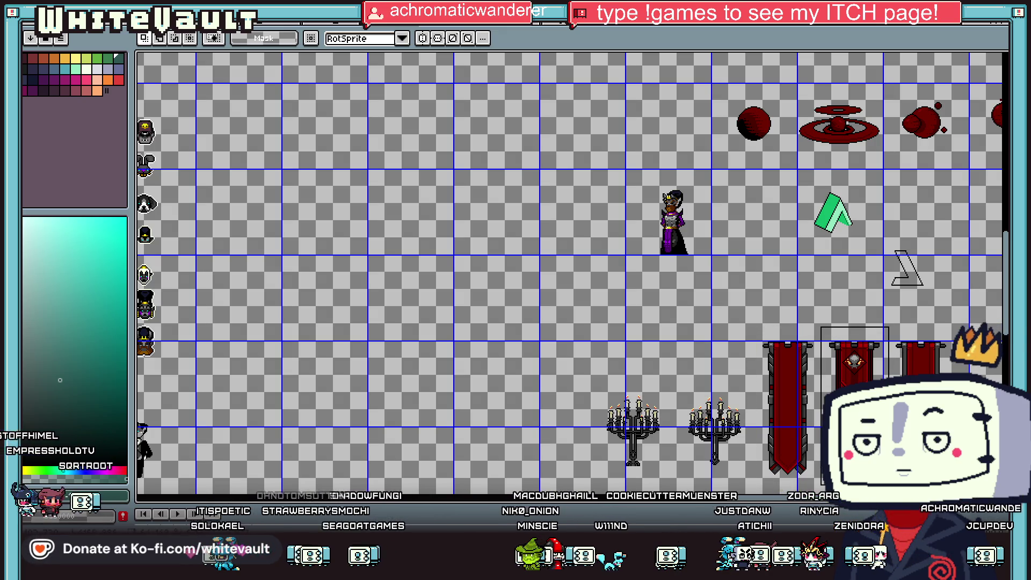
{"action": "left_click_drag", "start_coordinate": [754, 325], "coordinate": [823, 482]}
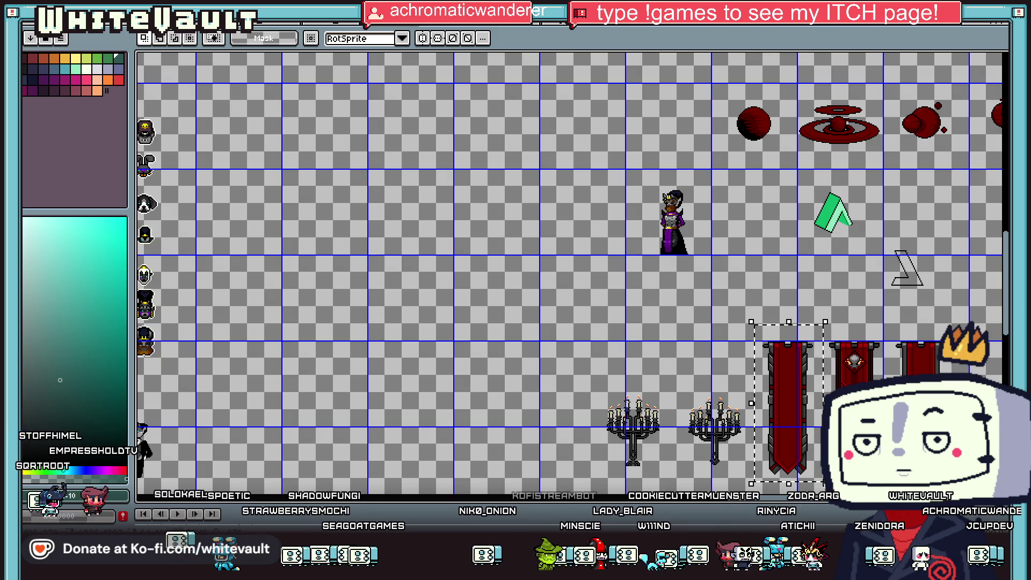
{"action": "key", "text": "ctrl+Tab"}
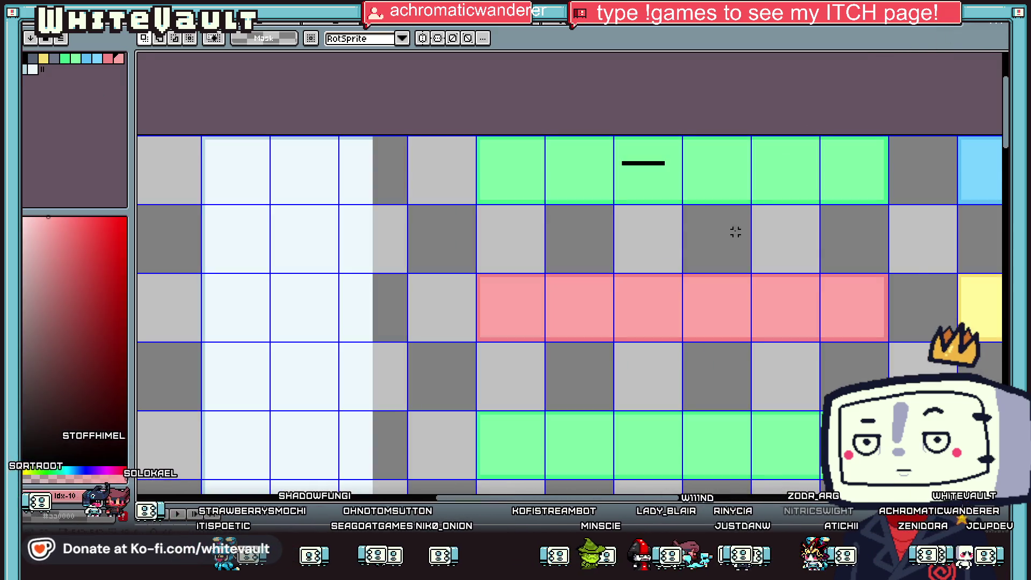
Add a new empty layer to the table texture.
{"action": "scroll", "coordinate": [668, 282], "scroll_direction": "down", "scroll_amount": 2}
{"action": "left_click_drag", "start_coordinate": [391, 479], "coordinate": [391, 433]}
{"action": "right_click", "coordinate": [193, 478]}
{"action": "mouse_move", "coordinate": [231, 454]}
{"action": "left_click", "coordinate": [350, 455]}
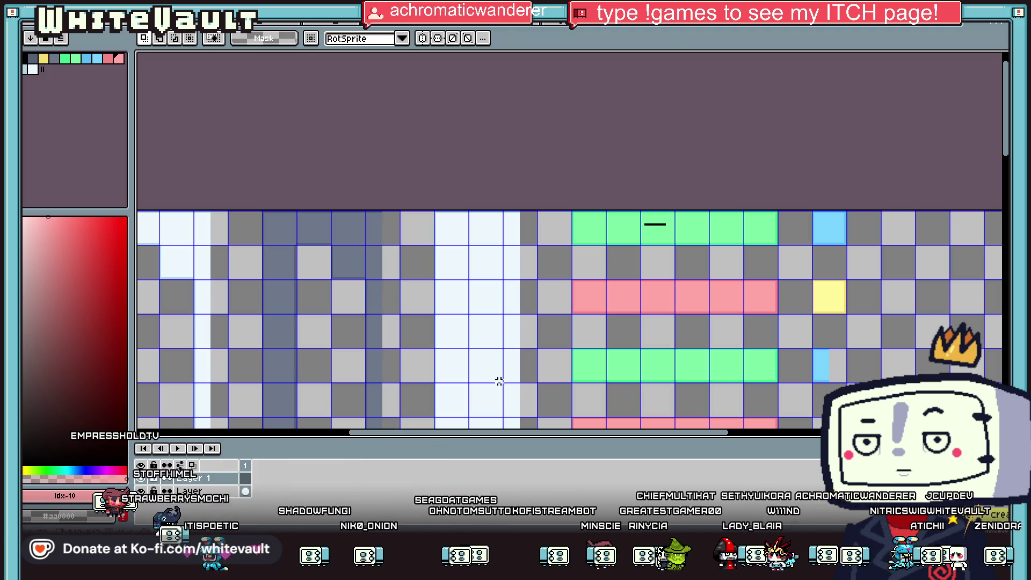
Paste the red banner and commit it to the right of the coloured strips.
{"action": "key", "text": "ctrl+v"}
{"action": "scroll", "coordinate": [557, 322], "scroll_direction": "down", "scroll_amount": 2}
{"action": "scroll", "coordinate": [557, 260], "scroll_direction": "up", "scroll_amount": 1}
{"action": "left_click_drag", "start_coordinate": [569, 281], "coordinate": [789, 356]}
{"action": "scroll", "coordinate": [743, 362], "scroll_direction": "down", "scroll_amount": 4}
{"action": "scroll", "coordinate": [781, 296], "scroll_direction": "up", "scroll_amount": 4}
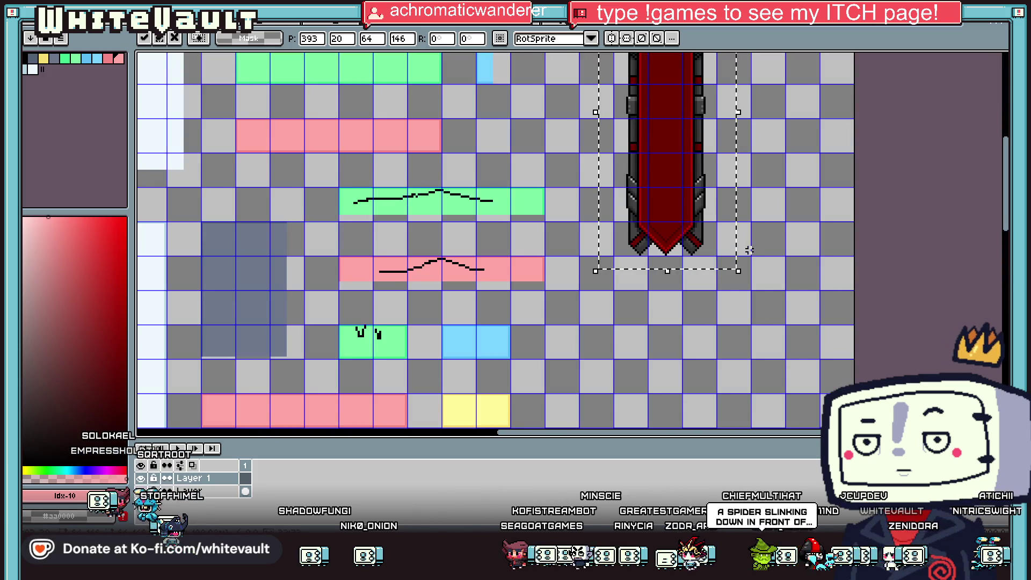
{"action": "left_click", "coordinate": [605, 149]}
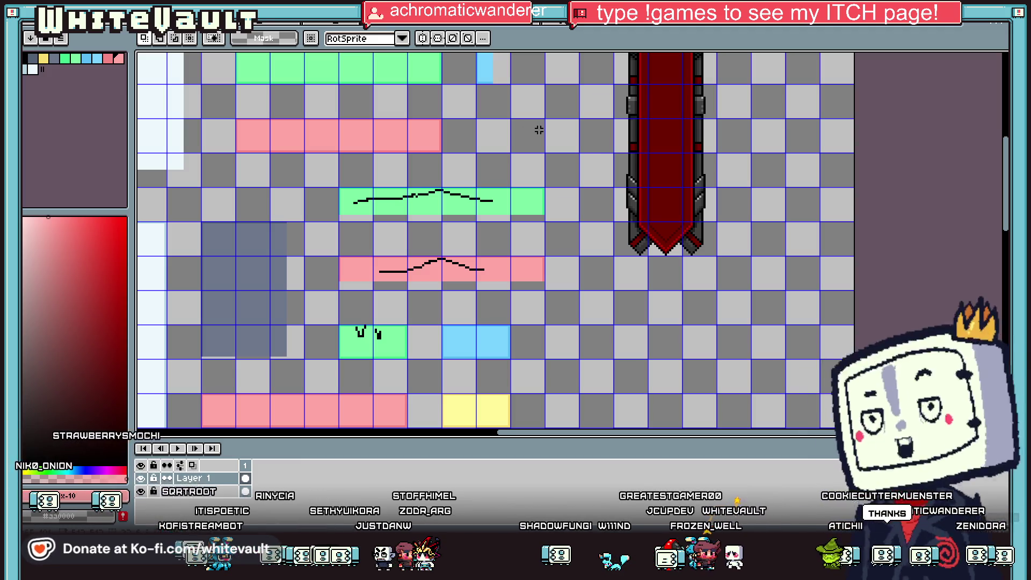
Cover the green strip with a dark grey filled rectangle.
{"action": "key", "text": "i"}
{"action": "scroll", "coordinate": [648, 155], "scroll_direction": "up", "scroll_amount": 2}
{"action": "scroll", "coordinate": [649, 155], "scroll_direction": "up", "scroll_amount": 2}
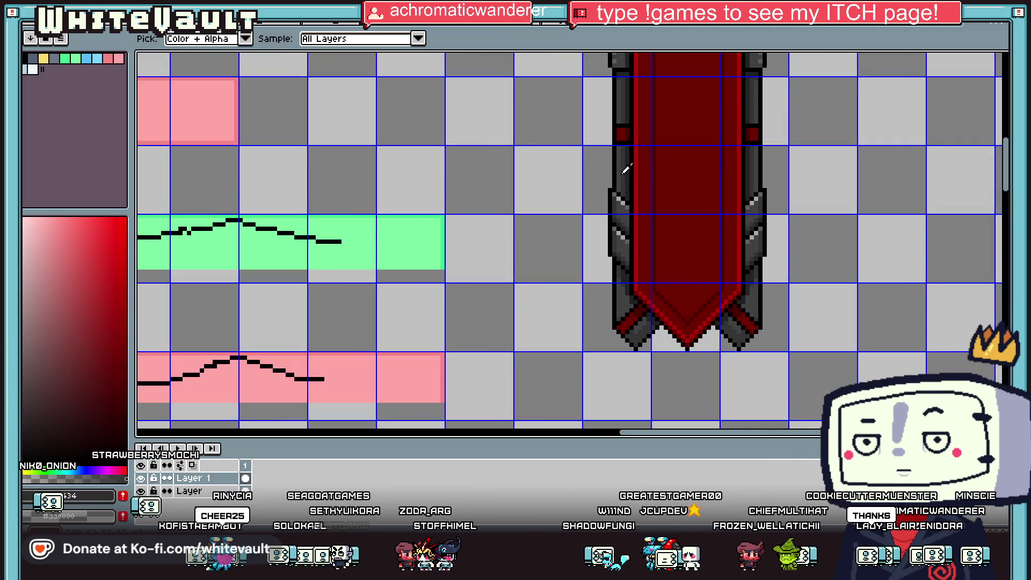
{"action": "scroll", "coordinate": [490, 178], "scroll_direction": "down", "scroll_amount": 5}
{"action": "scroll", "coordinate": [309, 199], "scroll_direction": "up", "scroll_amount": 4}
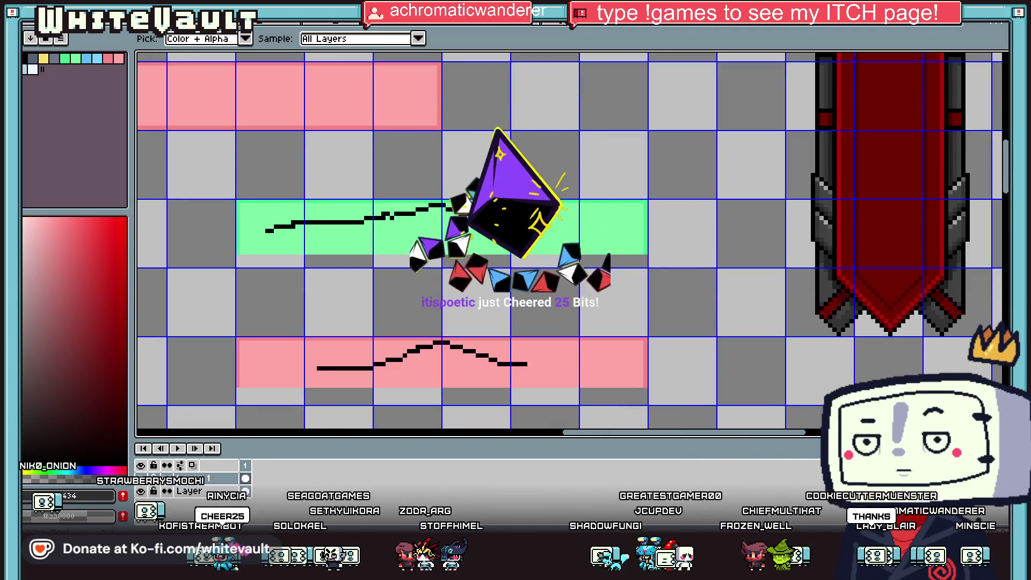
{"action": "left_click", "coordinate": [1005, 187]}
{"action": "left_click", "coordinate": [973, 187]}
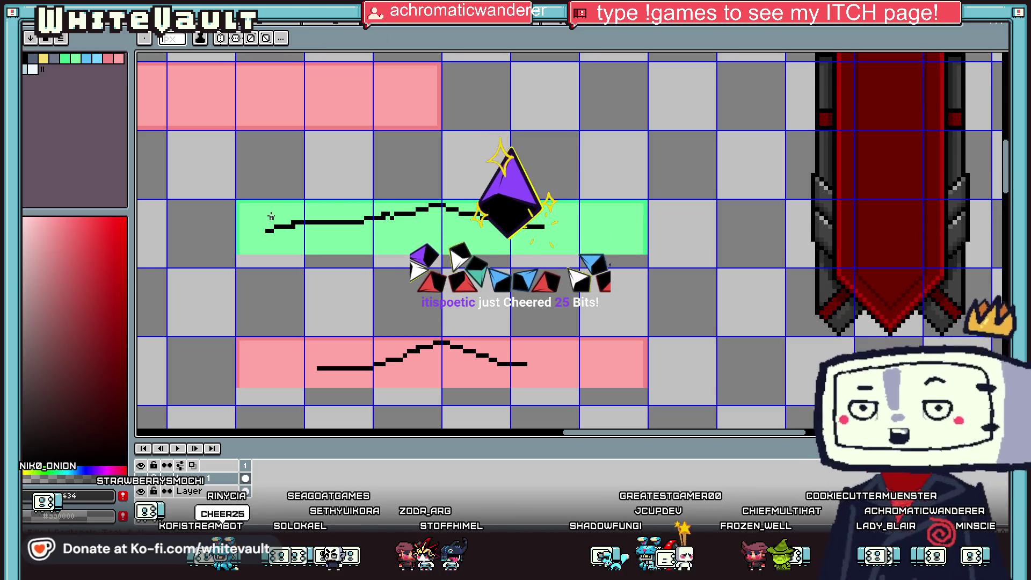
{"action": "mouse_move", "coordinate": [237, 201]}
{"action": "left_mouse_down"}
{"action": "mouse_move", "coordinate": [349, 226]}
{"action": "mouse_move", "coordinate": [647, 254]}
{"action": "left_mouse_up"}
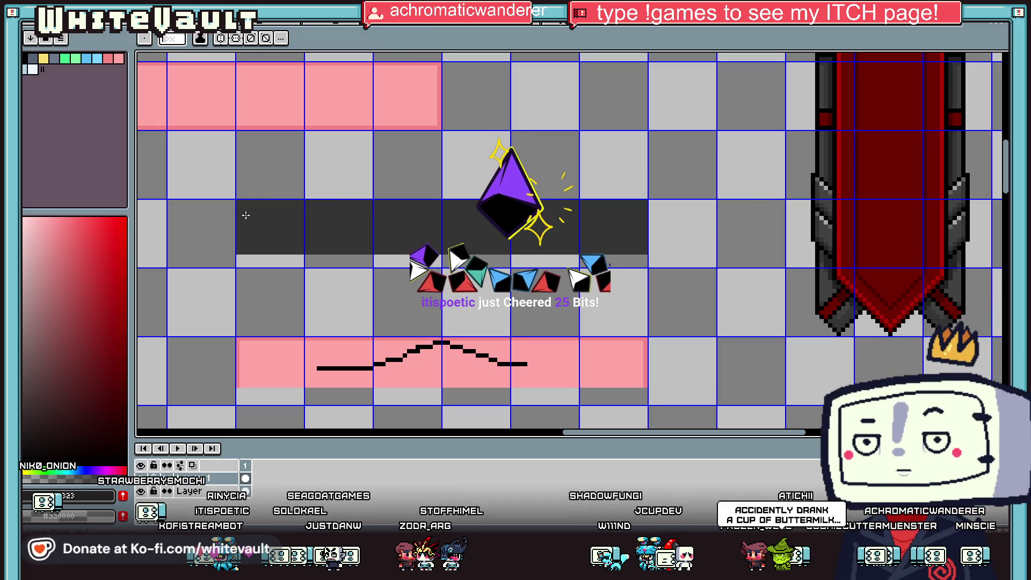
Draw a black bracket line on the strip with a light grey highlight inside it.
{"action": "key", "text": "i"}
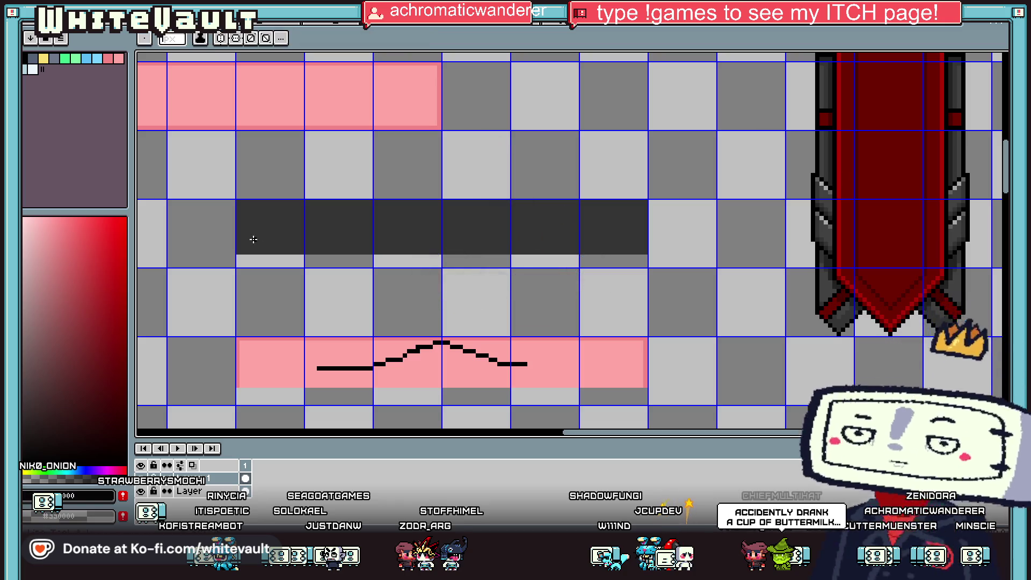
{"action": "scroll", "coordinate": [239, 245], "scroll_direction": "up", "scroll_amount": 2}
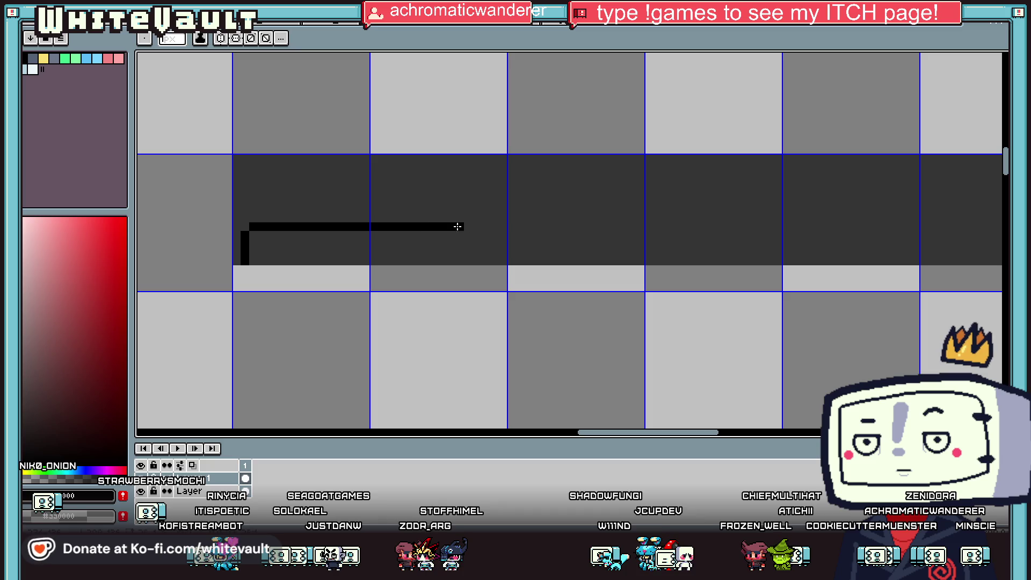
{"action": "left_click_drag", "start_coordinate": [457, 227], "coordinate": [364, 223]}
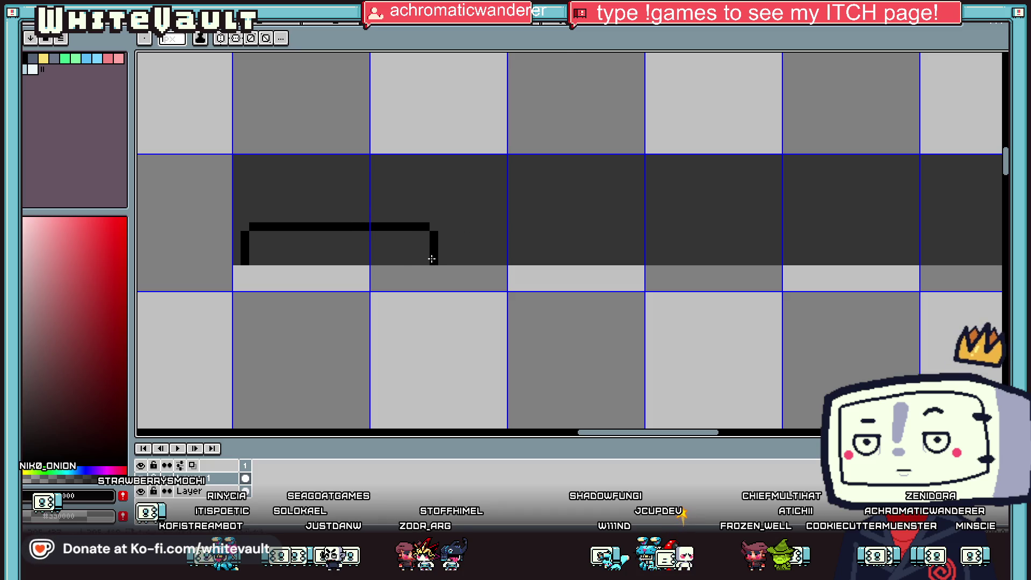
{"action": "scroll", "coordinate": [432, 258], "scroll_direction": "down", "scroll_amount": 3}
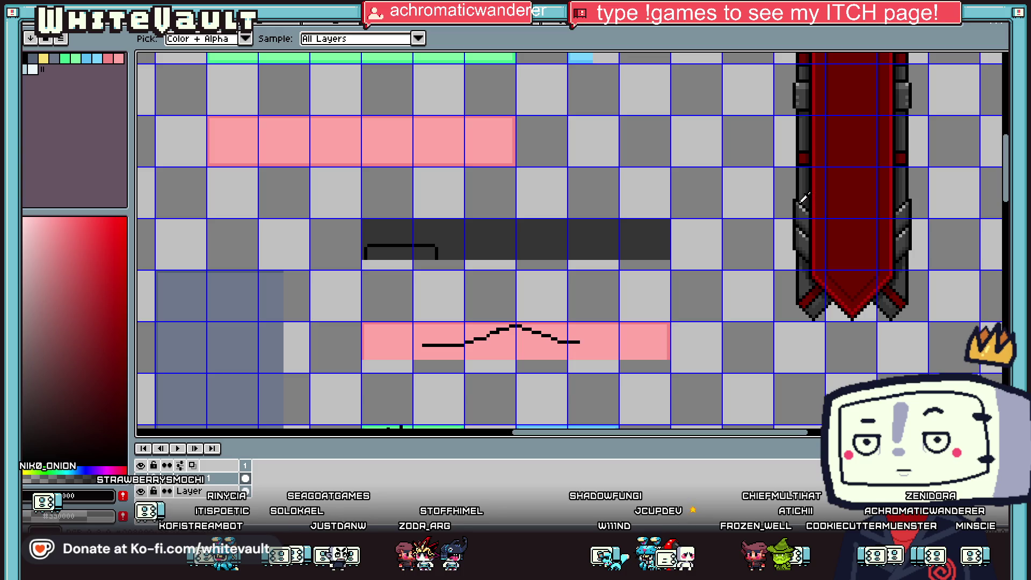
{"action": "scroll", "coordinate": [384, 249], "scroll_direction": "up", "scroll_amount": 2}
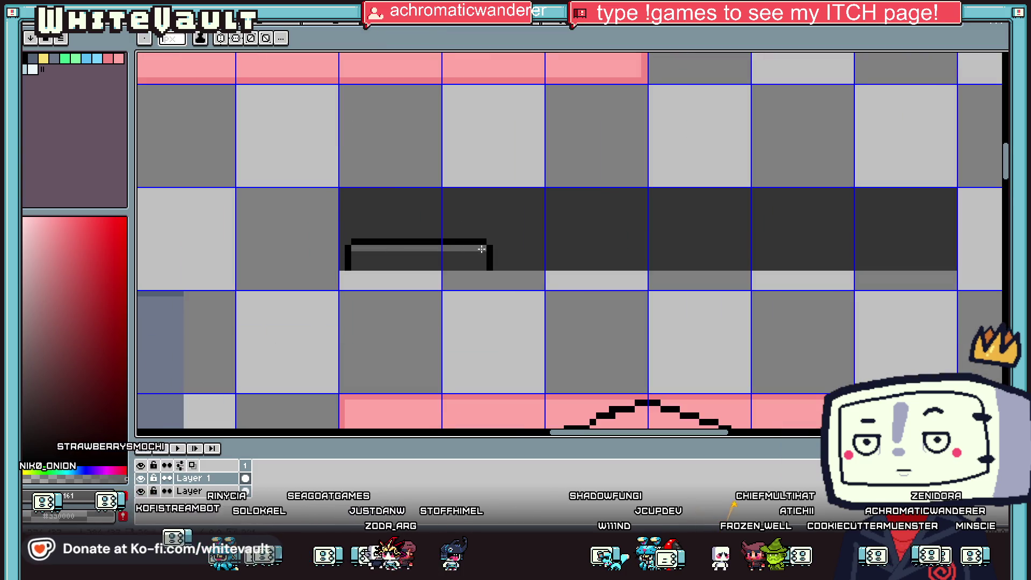
{"action": "scroll", "coordinate": [481, 249], "scroll_direction": "down", "scroll_amount": 3}
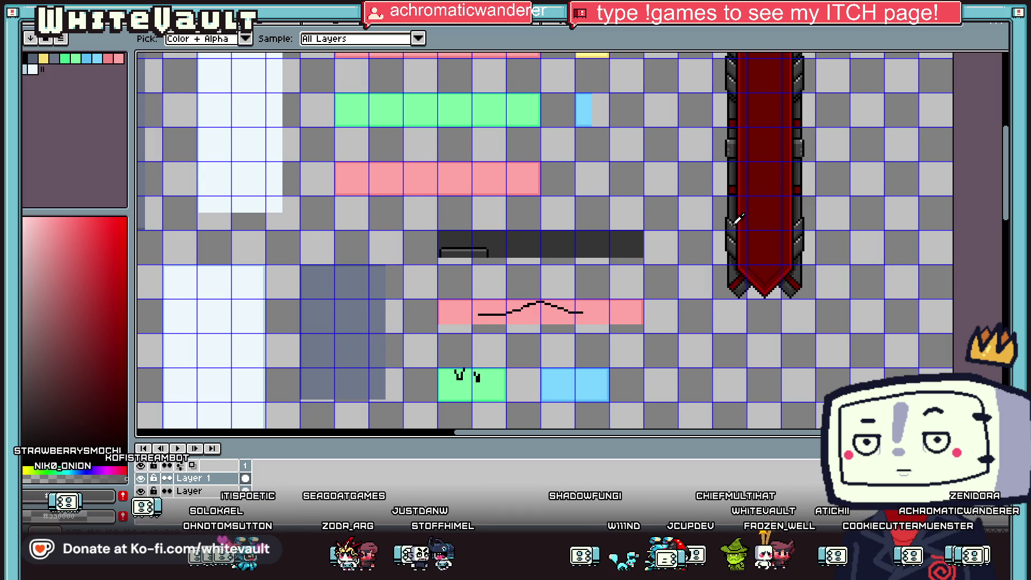
{"action": "scroll", "coordinate": [454, 252], "scroll_direction": "up", "scroll_amount": 3}
{"action": "left_click_drag", "start_coordinate": [432, 245], "coordinate": [534, 246]}
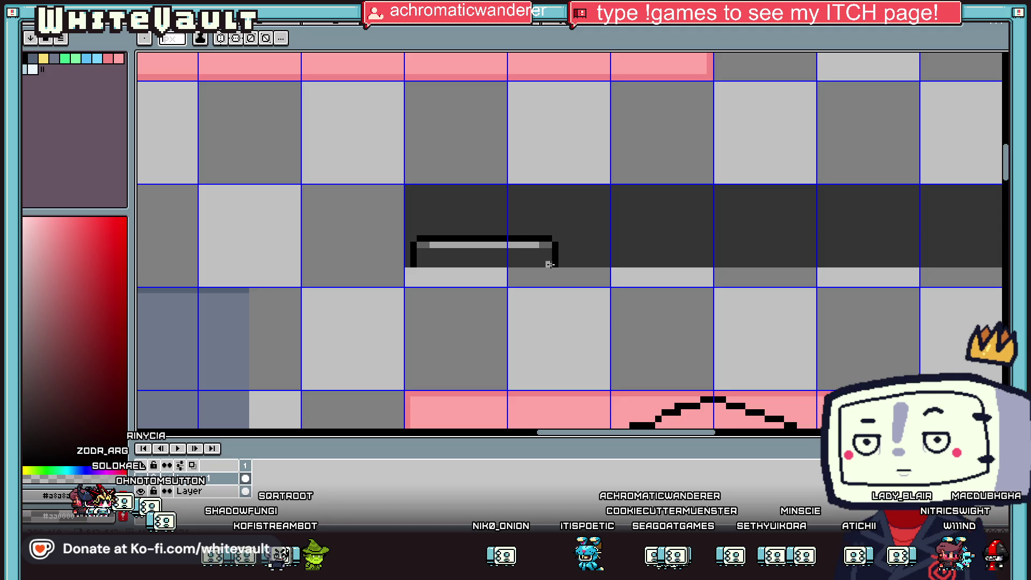
Draw a black horizontal railing across the strip with four vertical posts.
{"action": "key", "text": "i"}
{"action": "key", "text": "b"}
{"action": "left_click_drag", "start_coordinate": [407, 206], "coordinate": [561, 206]}
{"action": "scroll", "coordinate": [443, 190], "scroll_direction": "up", "scroll_amount": 2}
{"action": "left_click_drag", "start_coordinate": [434, 183], "coordinate": [434, 226]}
{"action": "left_click_drag", "start_coordinate": [554, 218], "coordinate": [554, 181]}
{"action": "left_click_drag", "start_coordinate": [656, 182], "coordinate": [658, 223]}
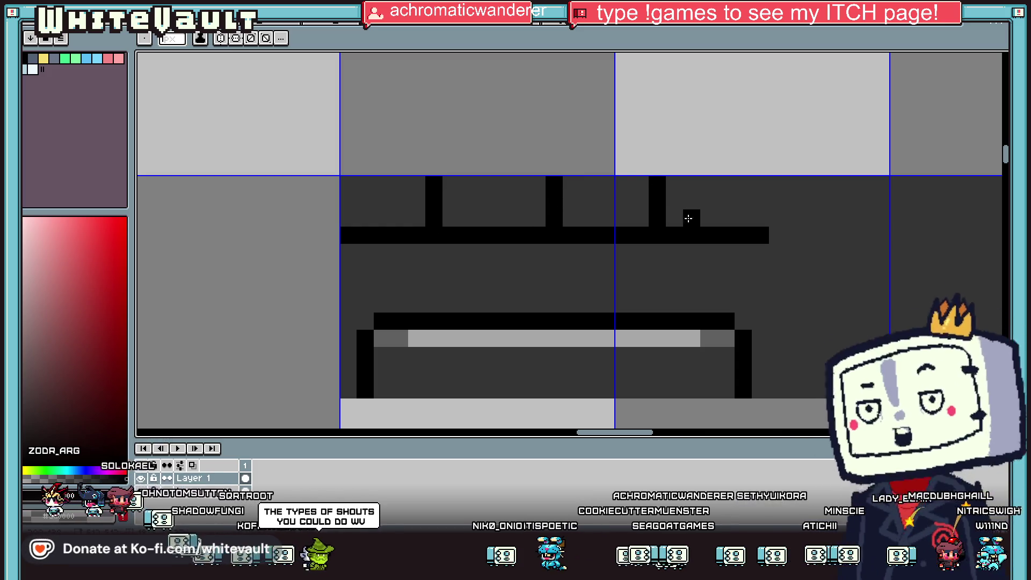
{"action": "left_click", "coordinate": [755, 219]}
{"action": "left_click_drag", "start_coordinate": [755, 218], "coordinate": [758, 183]}
Darken the strip's top row and touch up gaps in the black railing.
{"action": "key", "text": "i"}
{"action": "scroll", "coordinate": [772, 202], "scroll_direction": "down", "scroll_amount": 4}
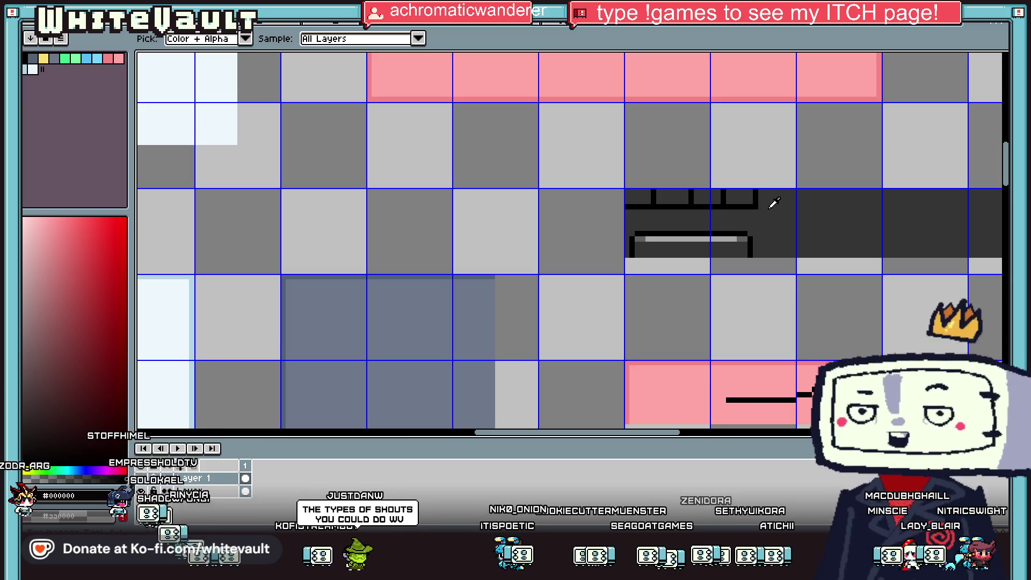
{"action": "scroll", "coordinate": [908, 178], "scroll_direction": "up", "scroll_amount": 3}
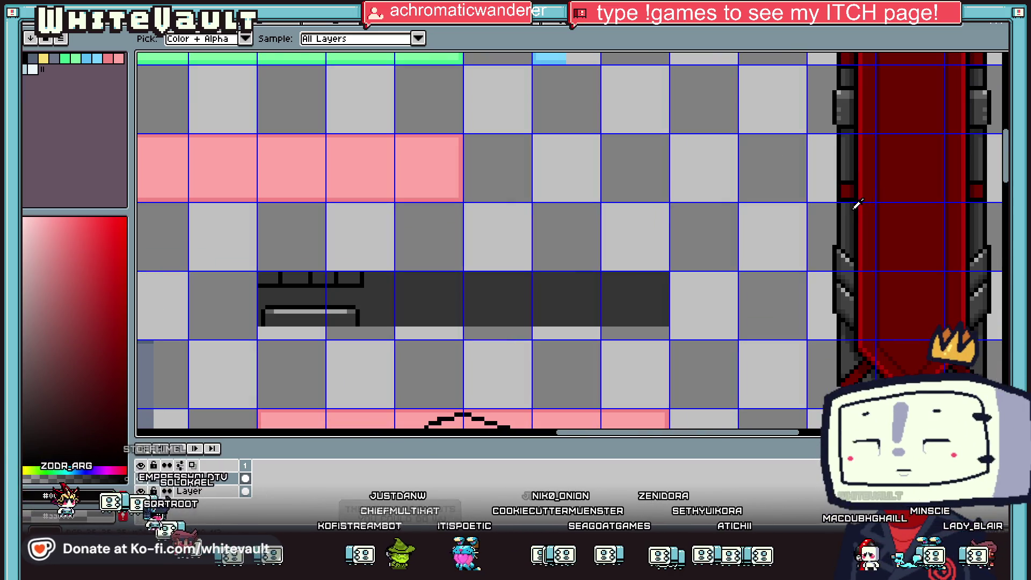
{"action": "key", "text": "b"}
{"action": "scroll", "coordinate": [282, 271], "scroll_direction": "up", "scroll_amount": 2}
{"action": "left_click_drag", "start_coordinate": [317, 261], "coordinate": [264, 261]}
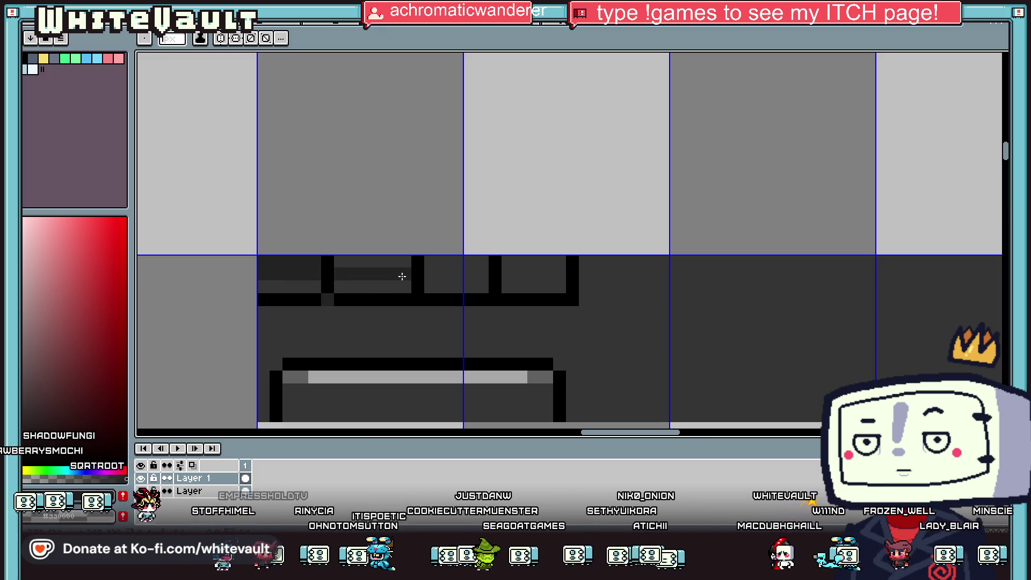
{"action": "right_click", "coordinate": [328, 262]}
{"action": "left_click", "coordinate": [396, 297]}
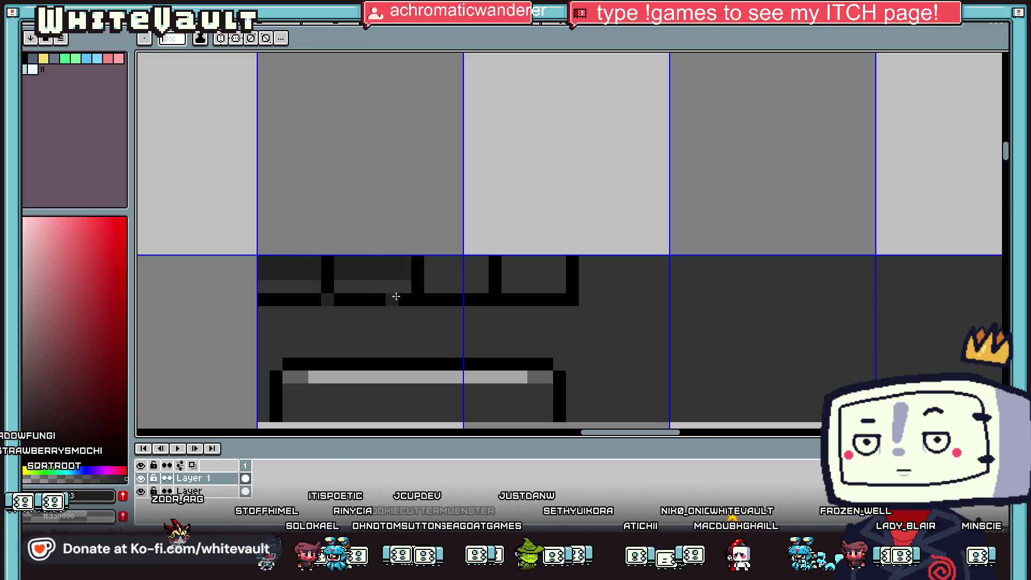
{"action": "left_click", "coordinate": [396, 261], "text": "alt"}
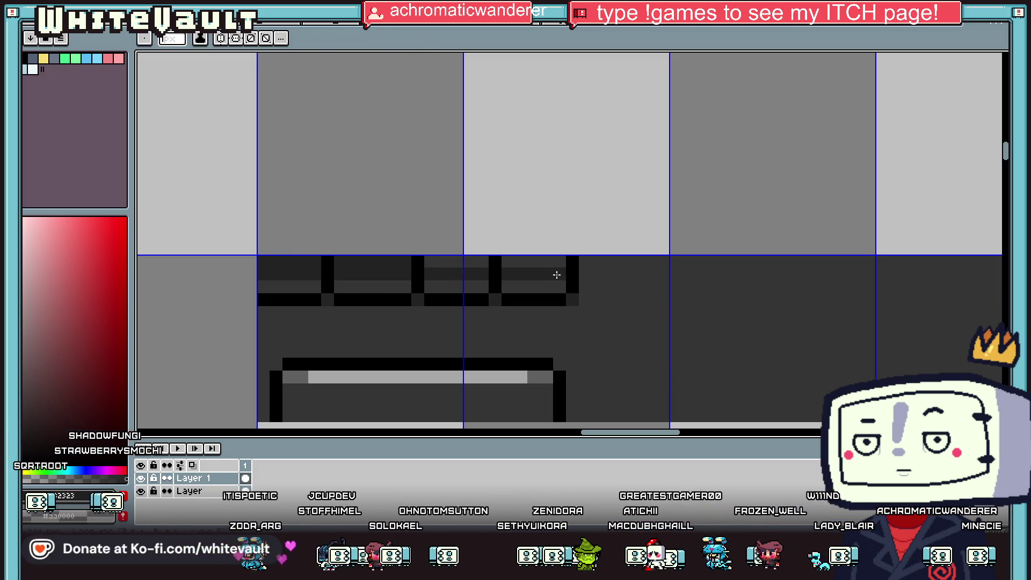
Place a row of three dark grey dots below the railing.
{"action": "key", "text": "g"}
{"action": "scroll", "coordinate": [434, 280], "scroll_direction": "down", "scroll_amount": 3}
{"action": "scroll", "coordinate": [434, 280], "scroll_direction": "up", "scroll_amount": 1}
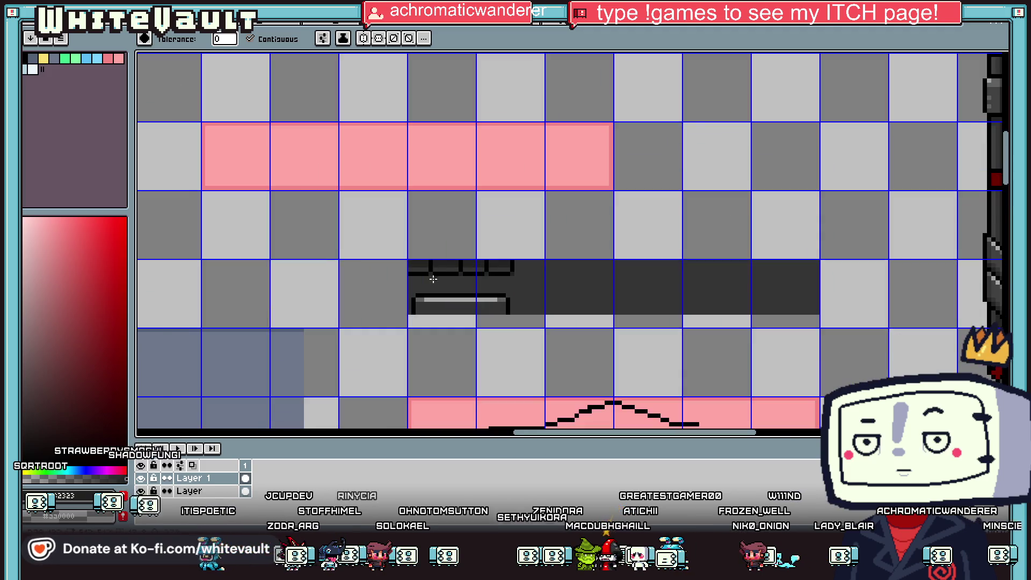
{"action": "key", "text": "i"}
{"action": "scroll", "coordinate": [433, 279], "scroll_direction": "up", "scroll_amount": 3}
{"action": "left_click", "coordinate": [427, 254]}
{"action": "left_click", "coordinate": [413, 286]}
{"action": "left_click", "coordinate": [440, 287]}
{"action": "left_click", "coordinate": [465, 287]}
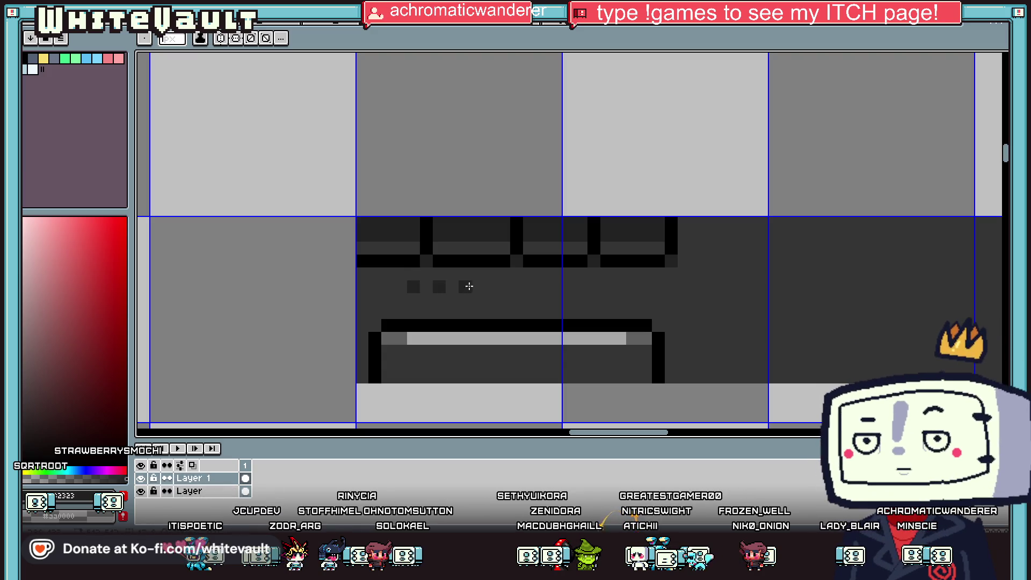